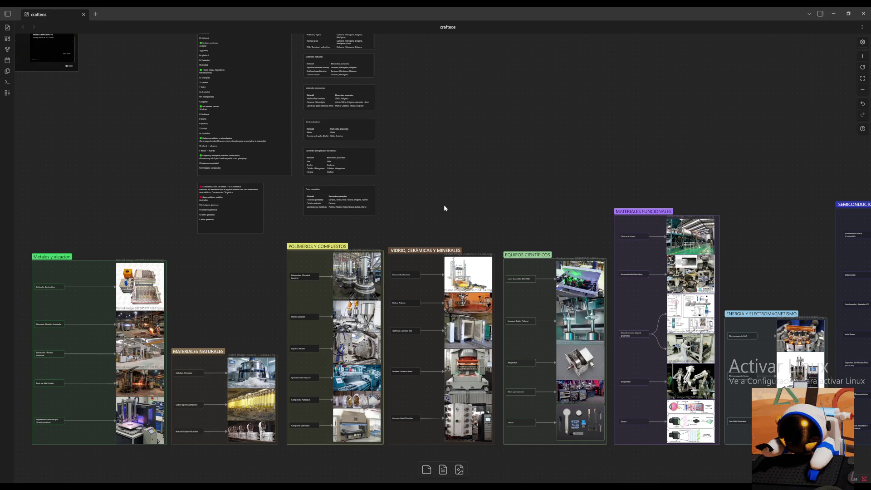
scroll(654, 136, "up", 5)
scroll(611, 165, "up", 3)
scroll(599, 359, "up", 2)
scroll(617, 263, "right", 5)
scroll(592, 245, "right", 10)
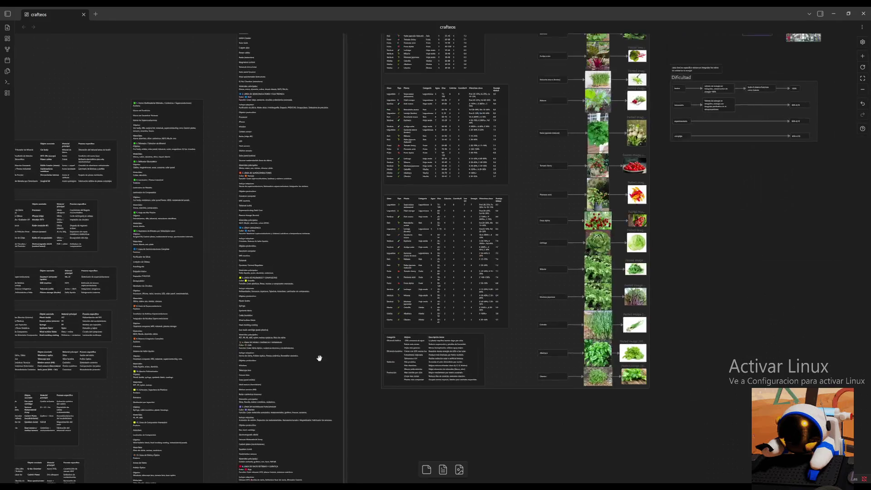
scroll(693, 224, "right", 5)
scroll(693, 225, "up", 2)
scroll(639, 294, "right", 1)
scroll(639, 294, "up", 1)
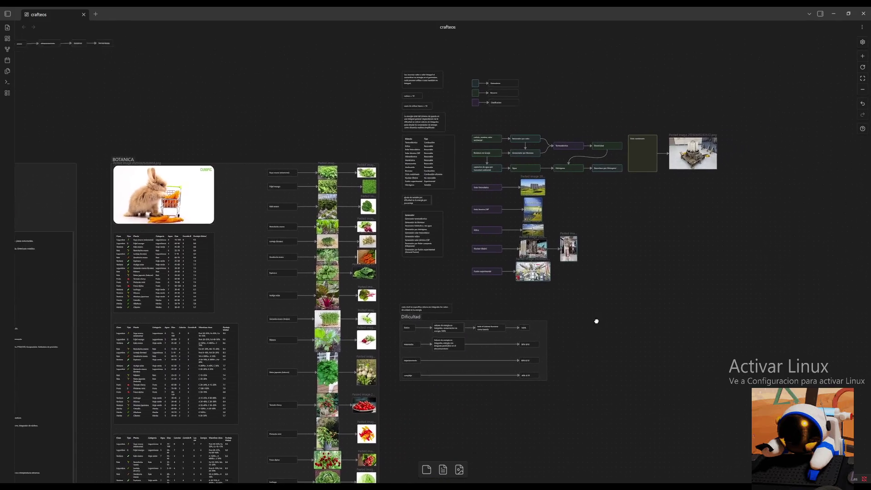
scroll(599, 317, "right", 2)
scroll(598, 318, "up", 1)
Pan and zoom to the energy node network and select the note above the Dificultad group.
left_click_drag(633, 285, 621, 305)
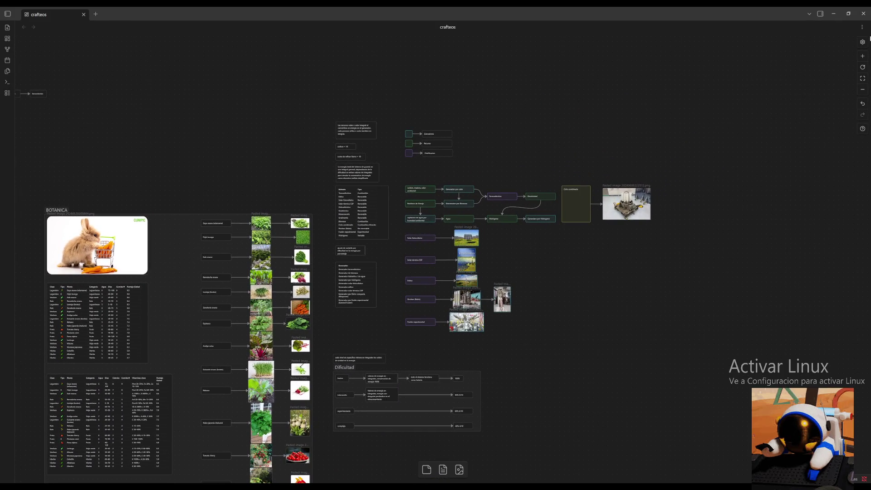
scroll(739, 265, "up", 3, "ctrl")
mouse_move(739, 265)
left_mouse_down()
mouse_move(711, 227)
mouse_move(712, 208)
mouse_move(673, 229)
left_mouse_up()
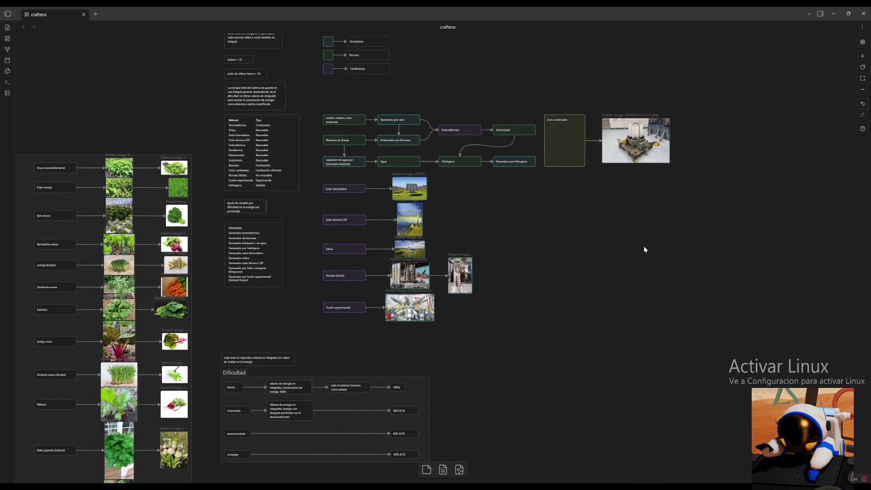
left_click(266, 360)
Rename the selected Dificultad group's label to 'Dificultad Dinamica'.
left_click(317, 359)
left_click(235, 374)
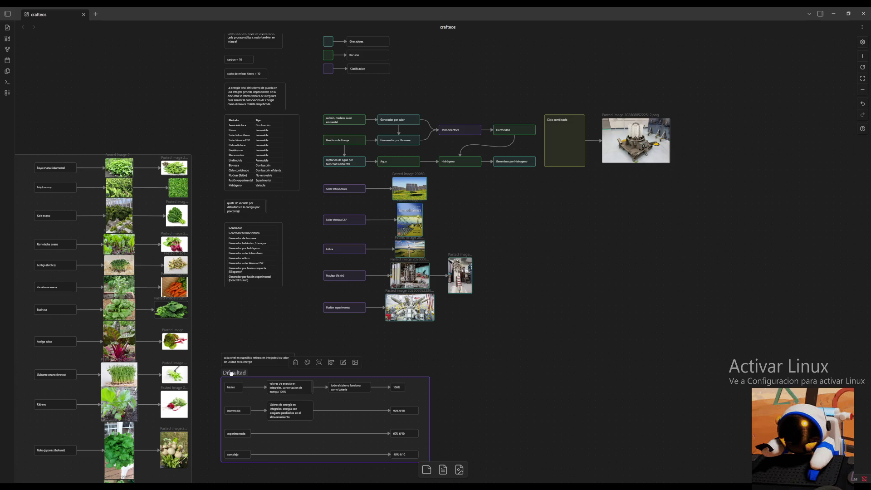
left_click(331, 363)
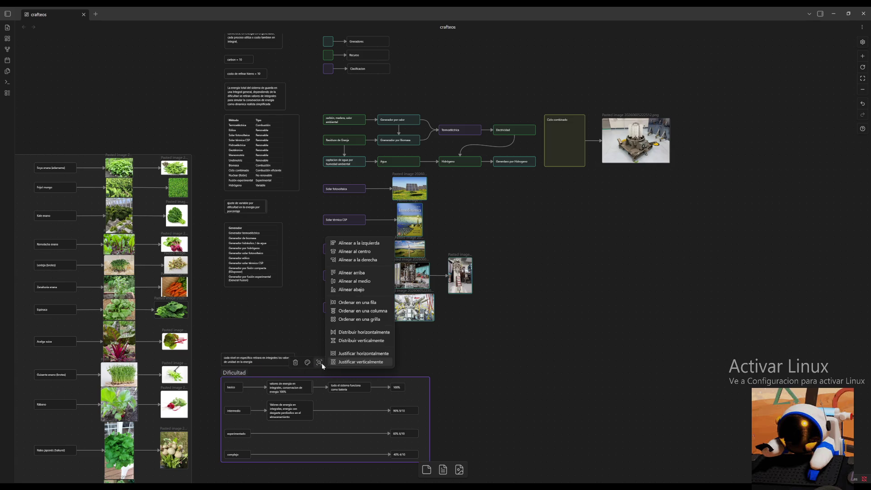
left_click(319, 362)
left_click(460, 155)
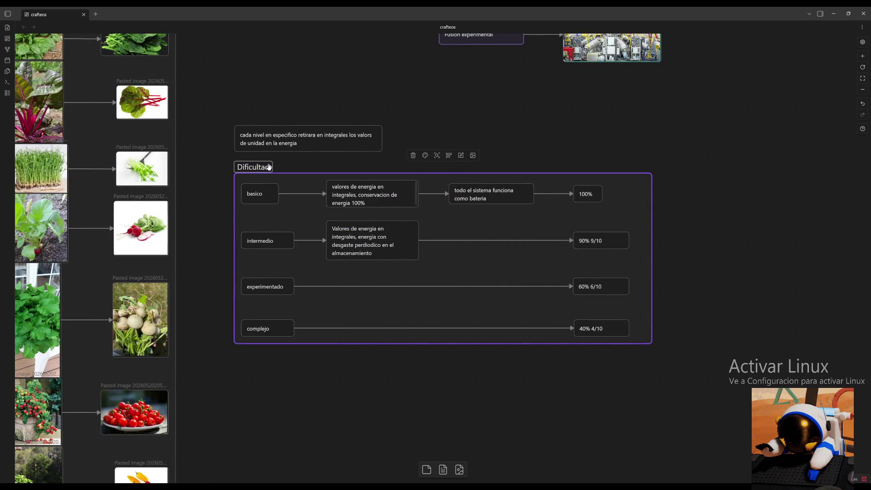
type("Di")
type("namica")
left_click(431, 111)
scroll(466, 123, "up", 4)
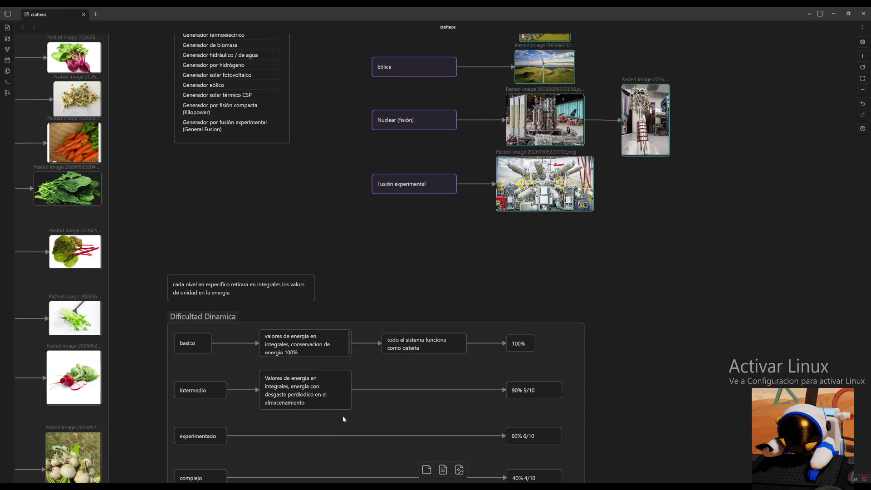
scroll(452, 262, "up", 1)
scroll(469, 188, "up", 3)
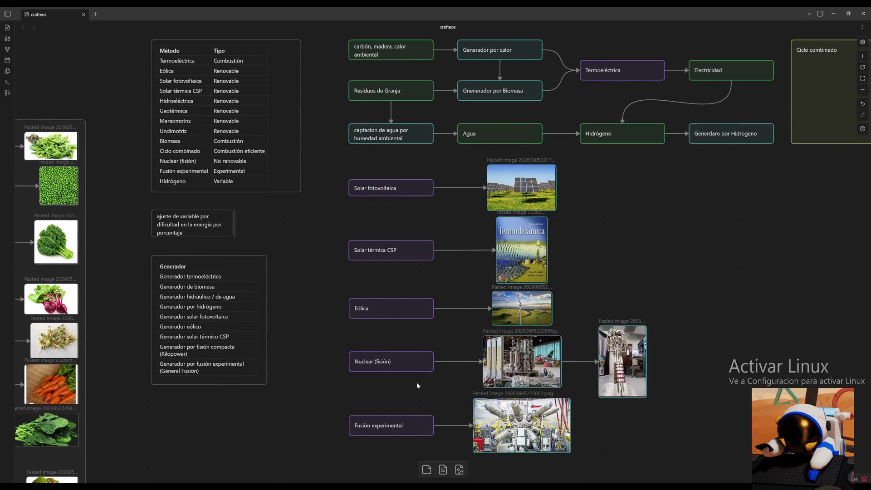
Pan down to the resource-cost notes, then recenter on the energy-flow diagram.
left_click_drag(644, 175, 578, 381)
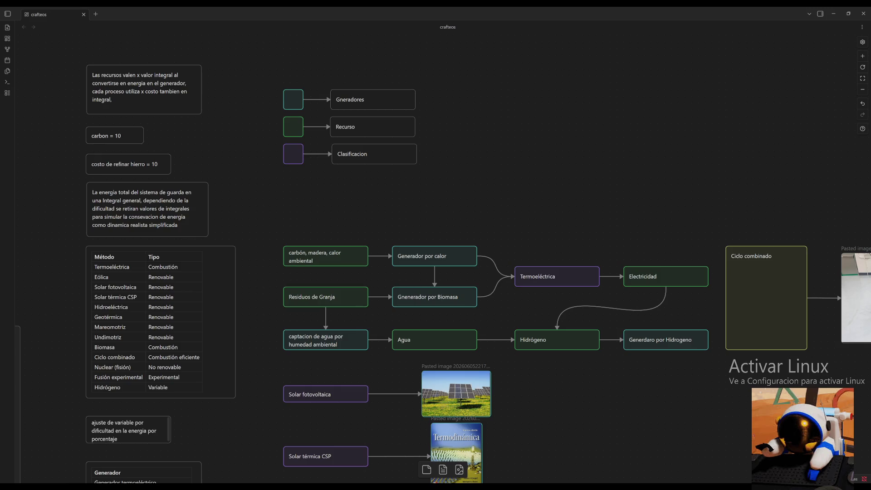
left_click_drag(603, 217, 434, 142)
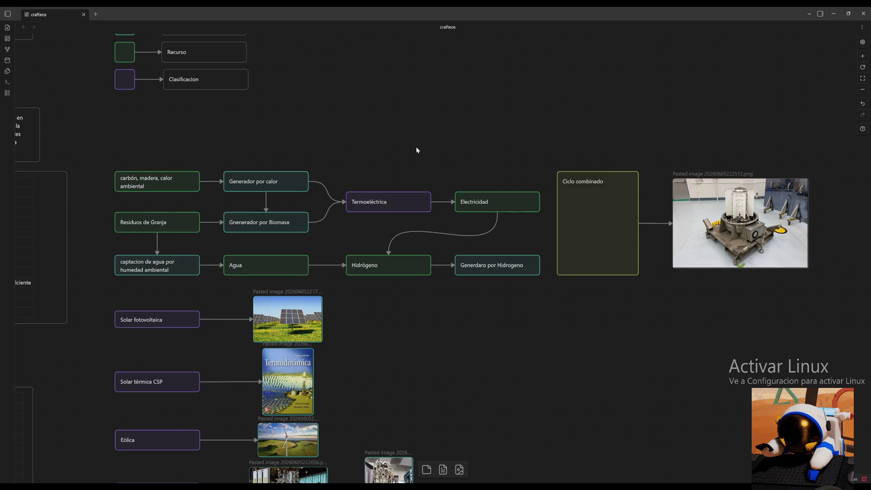
scroll(409, 150, "up", 3)
scroll(408, 150, "left", 6)
Zoom out and pan until the whole crafteos board, including bottom cards, is in view.
left_click(862, 89)
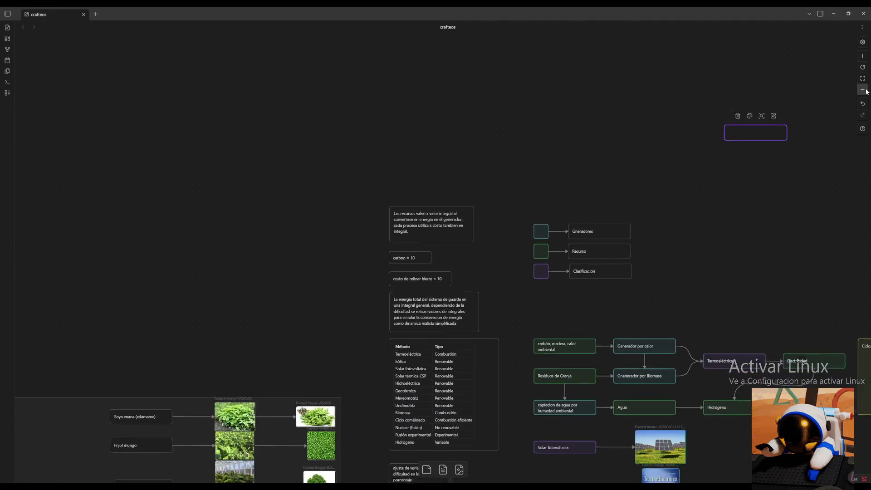
left_click_drag(290, 271, 482, 68)
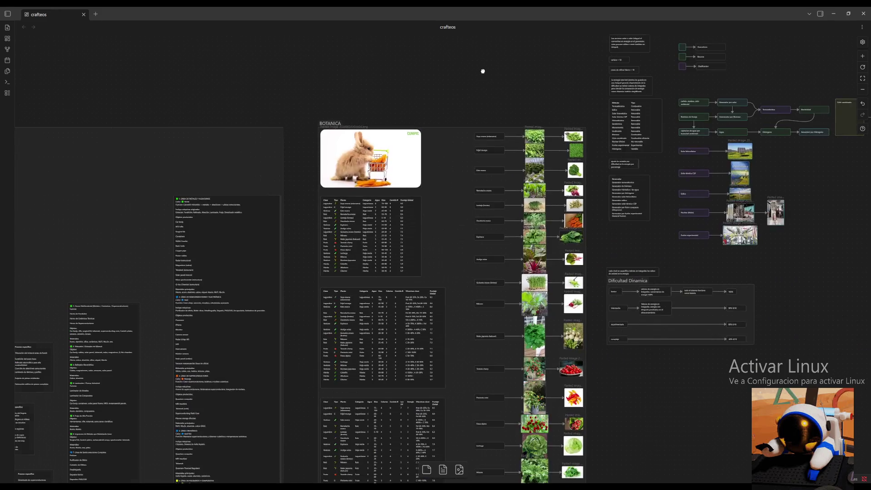
left_click(862, 89)
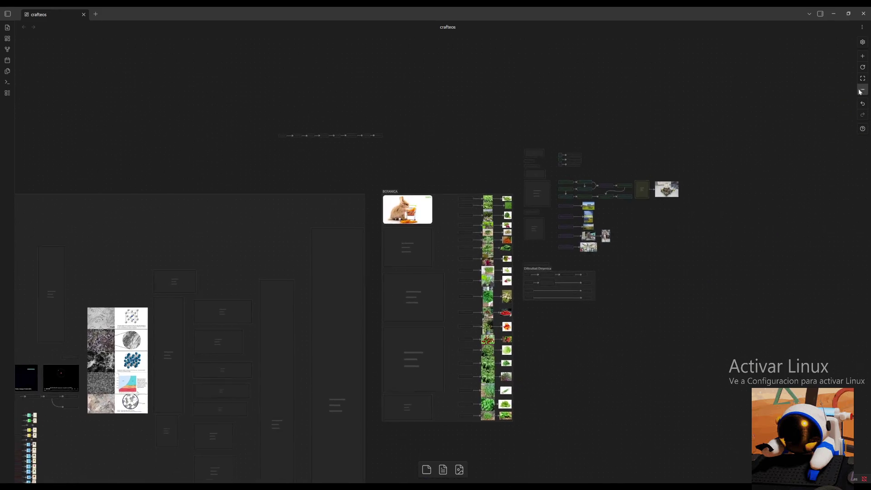
left_click_drag(395, 167, 571, 51)
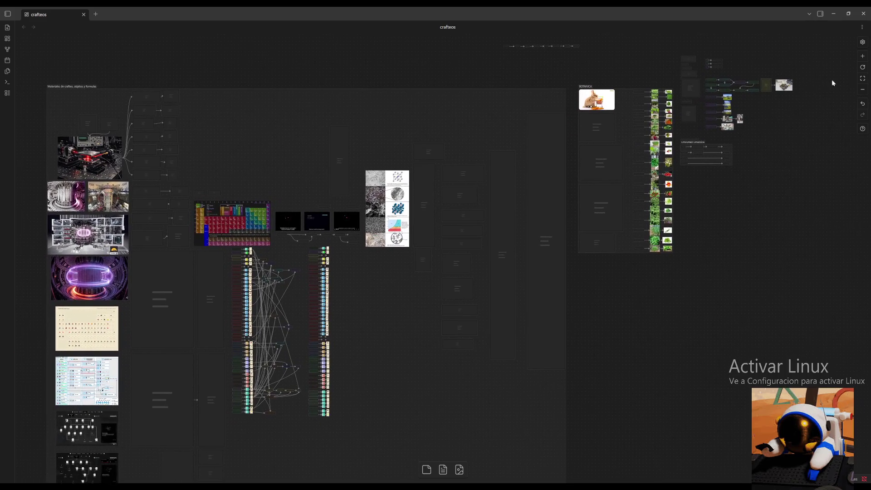
left_click(862, 90)
left_click_drag(647, 283, 626, 211)
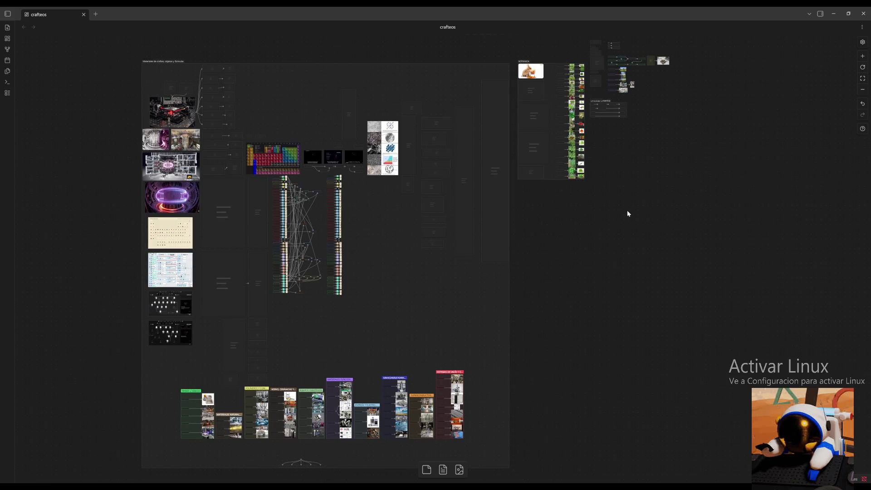
Marquee-select the top-right card cluster and nudge it slightly upward.
mouse_move(692, 37)
left_mouse_down()
mouse_move(603, 113)
mouse_move(642, 112)
left_mouse_up()
key("ctrl+z")
scroll(576, 129, "up", 5)
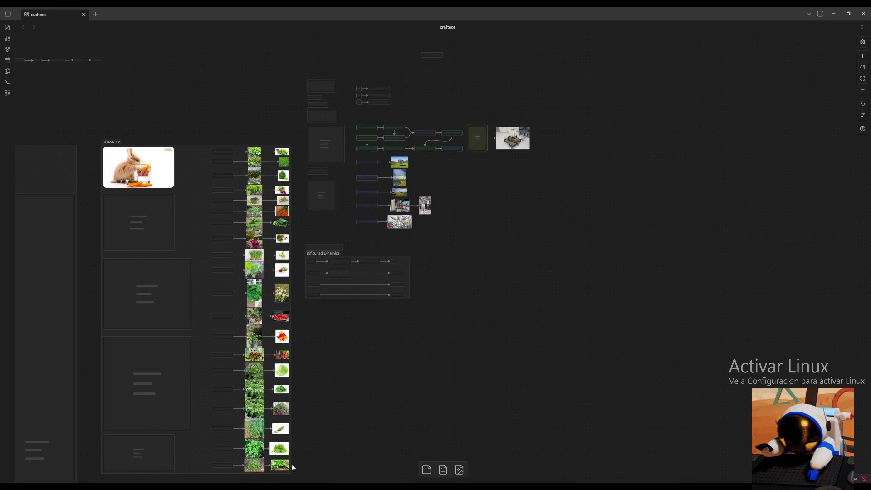
Box-select the energy diagram cards and move them lower on the canvas.
left_click_drag(605, 66, 306, 342)
left_click_drag(374, 239, 379, 272)
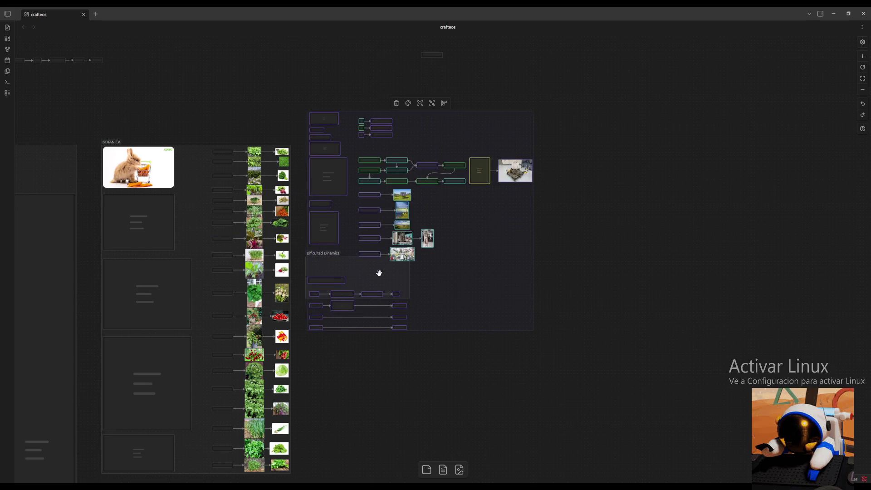
key("ctrl+z")
left_click_drag(602, 77, 301, 352)
left_click(443, 242)
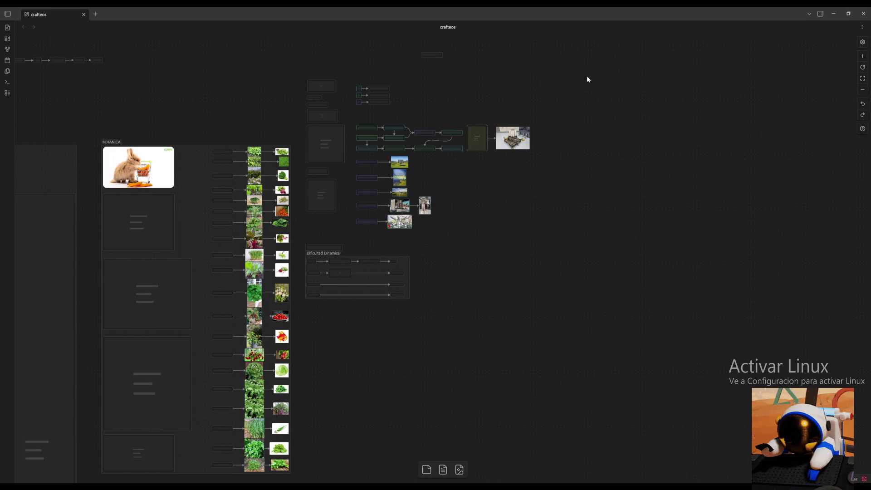
left_click_drag(587, 79, 297, 317)
mouse_move(379, 241)
left_mouse_down()
mouse_move(379, 294)
mouse_move(420, 310)
left_mouse_up()
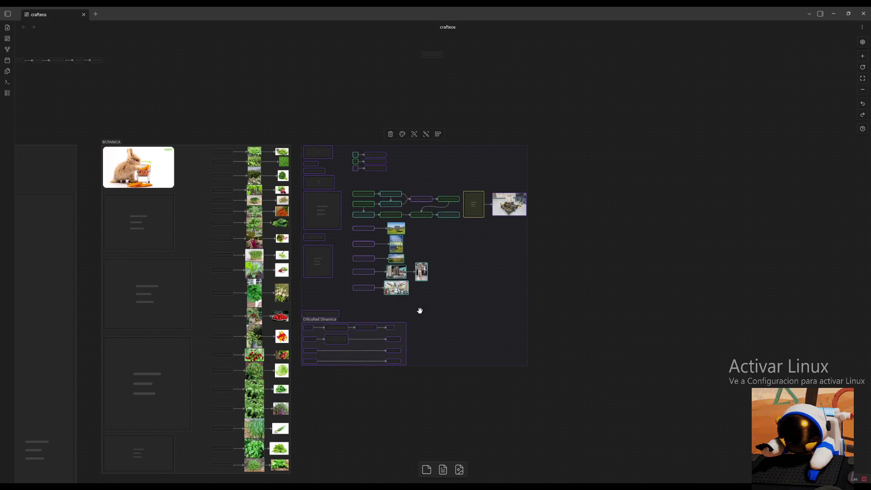
Wrap the selected energy cards in a new group and clear its placeholder title.
left_click(438, 137)
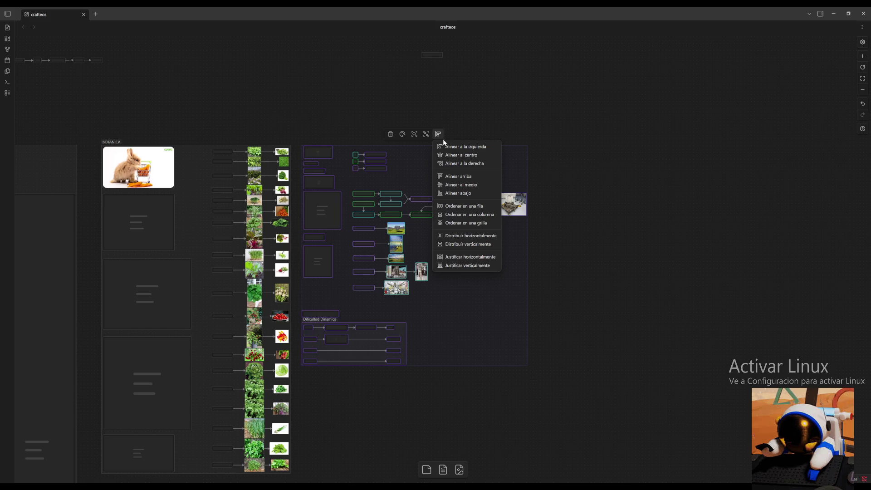
left_click(427, 133)
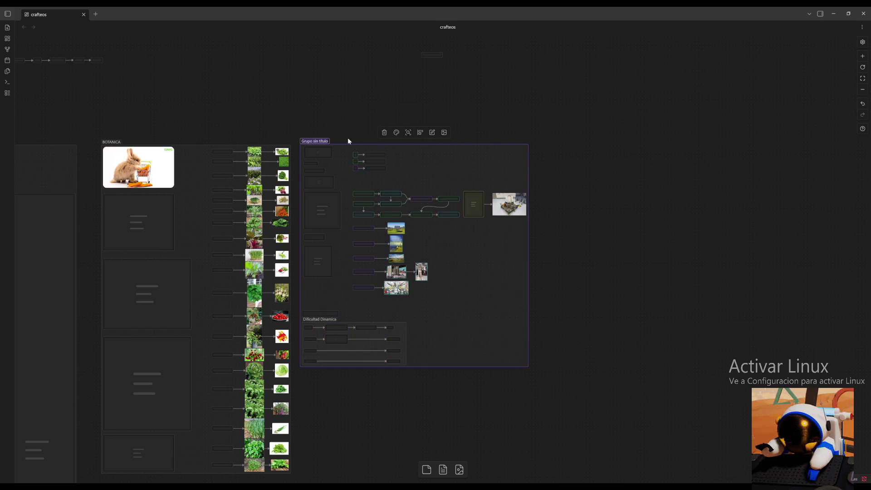
key("BackSpace")
type("nergía")
Reselect the group, fit the view to it and confirm the title 'ENERGIA'.
left_click(338, 126)
left_click(312, 141)
key("shift+2")
type("ENERGIA")
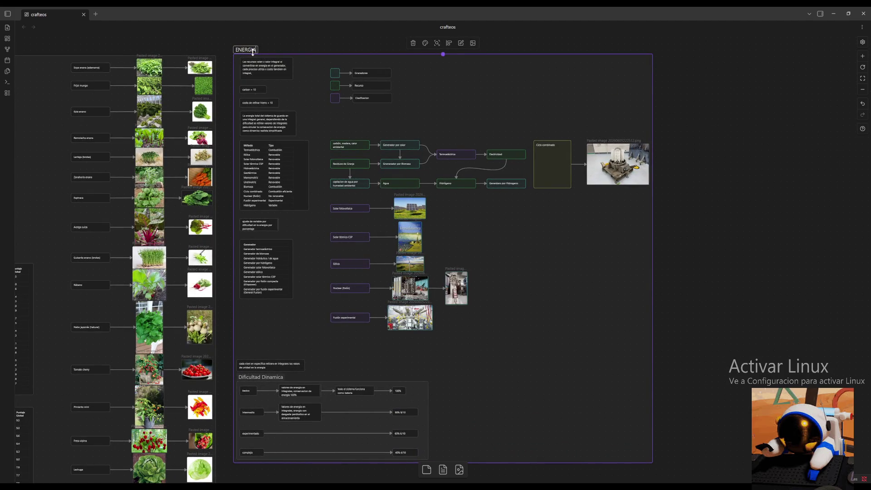
left_click(271, 48)
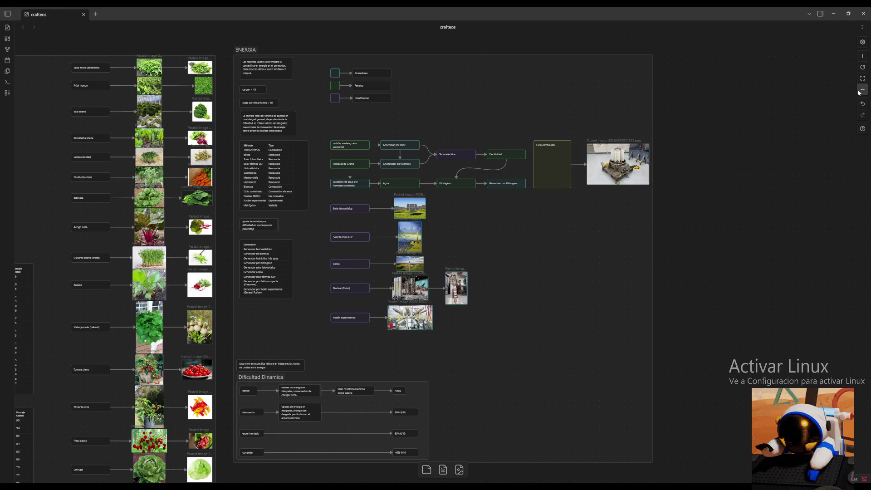
Zoom out to show the whole board, then zoom back in.
left_click(858, 92)
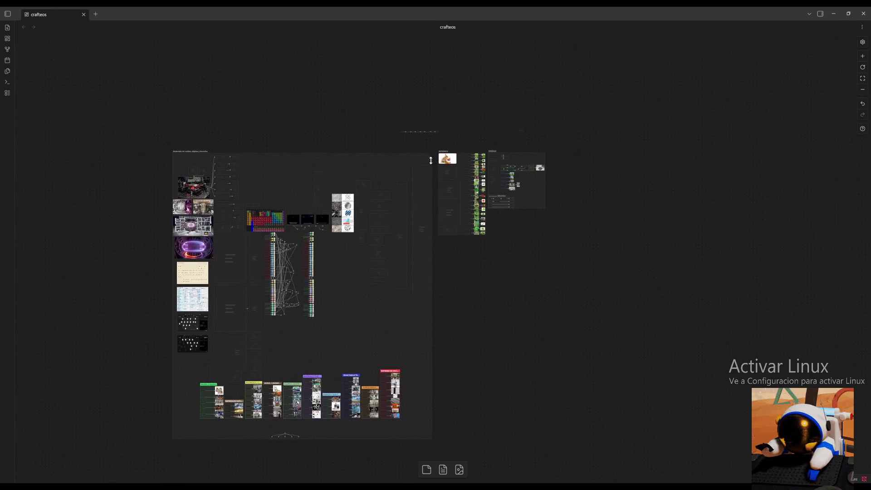
scroll(431, 160, "up", 1)
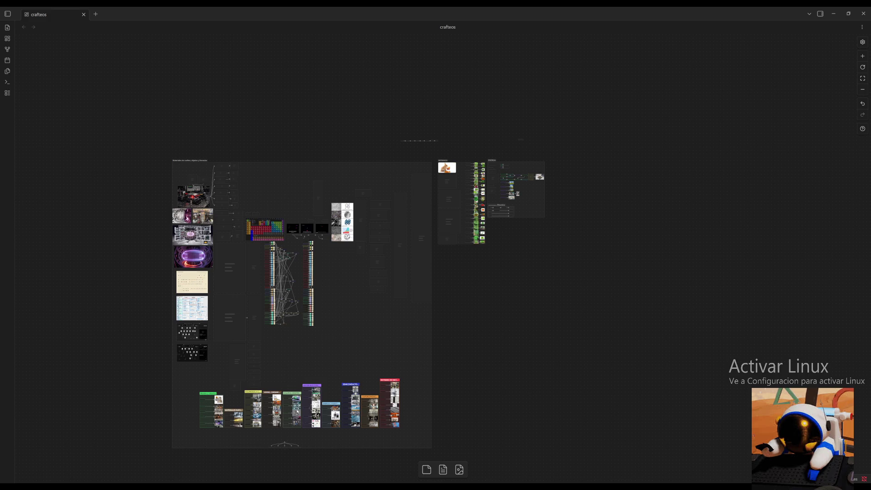
left_click(862, 57)
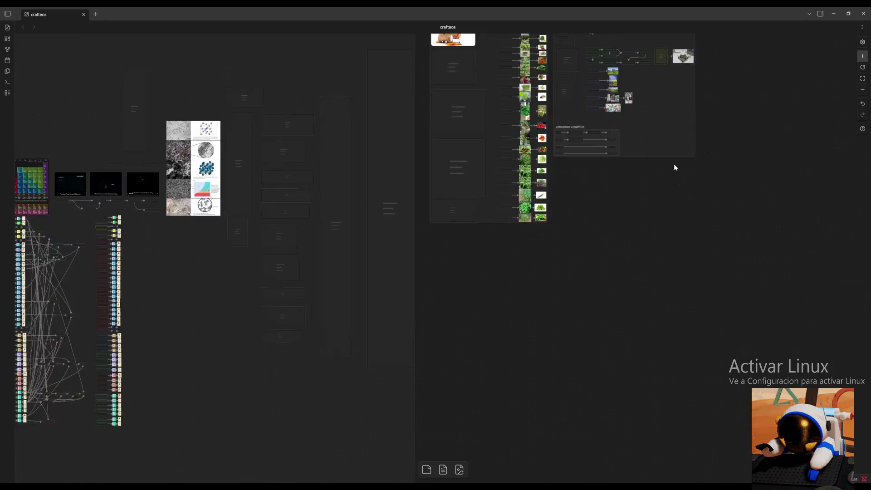
Adjust zoom and pan across the board to the linked chain of game-topic cards.
left_click(863, 56)
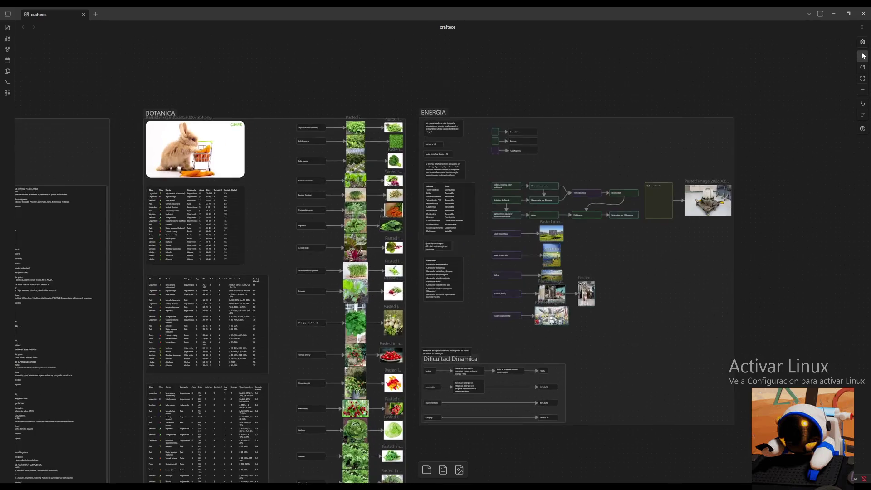
left_click(862, 89)
scroll(789, 281, "right", 5)
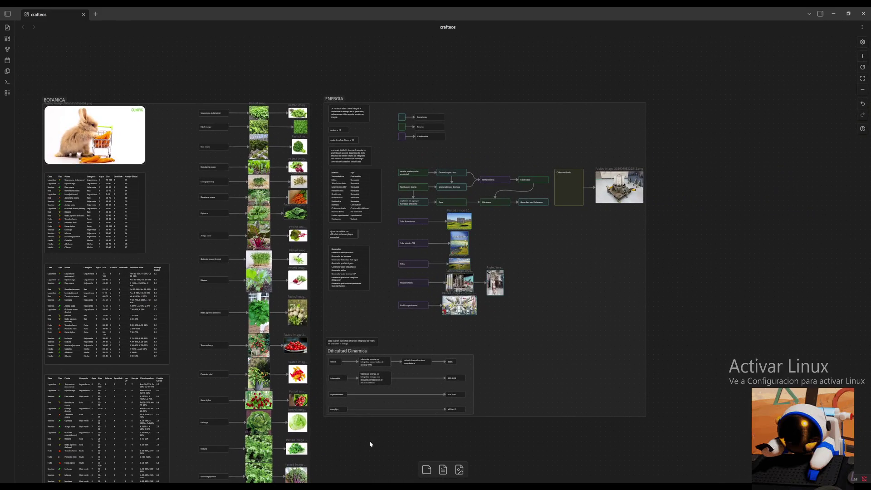
left_click_drag(370, 444, 382, 435)
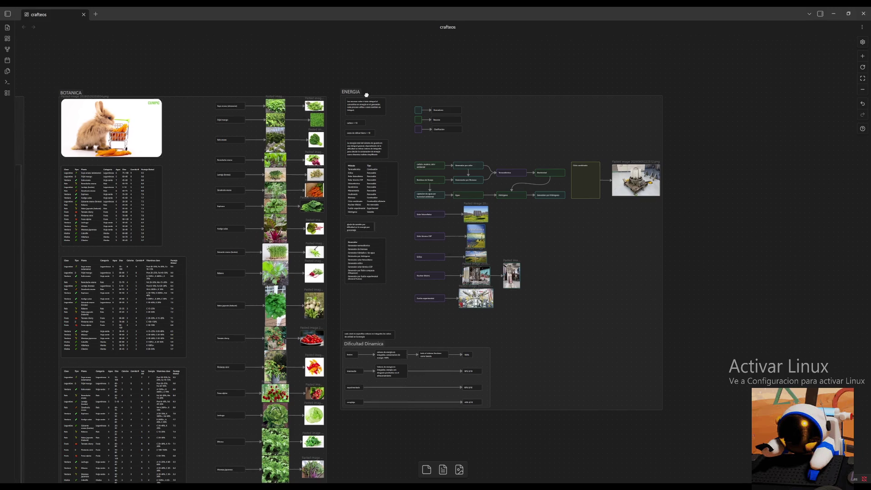
left_click_drag(315, 86, 744, 260)
scroll(337, 206, "up", 3)
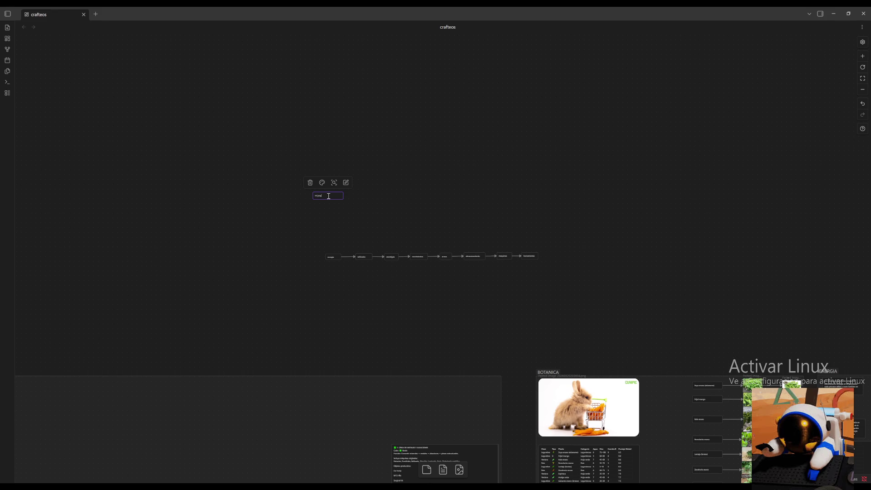
Place the 'mi juego' card above the chain start and 'juego eduativo' above its end.
left_click(374, 194)
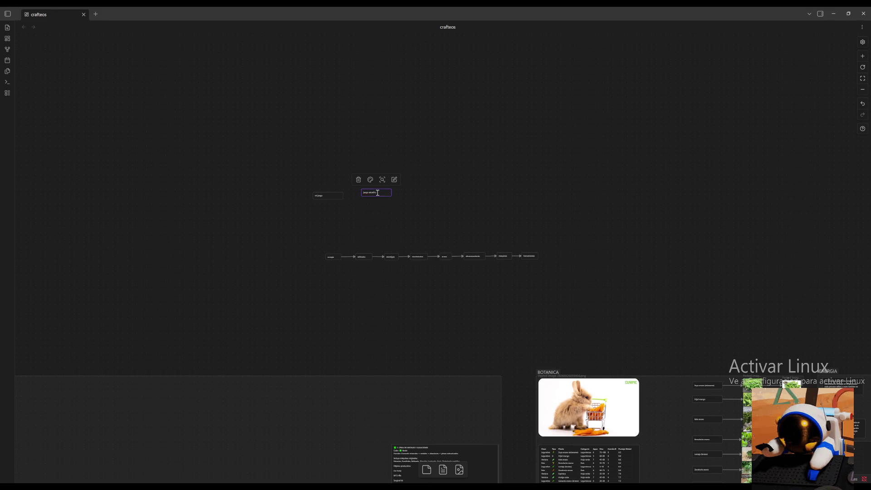
left_click_drag(381, 191, 527, 196)
left_click_drag(338, 196, 343, 200)
left_click(405, 180)
Zoom out and pan to reveal the image cards beside the chain.
left_click_drag(561, 169, 498, 152)
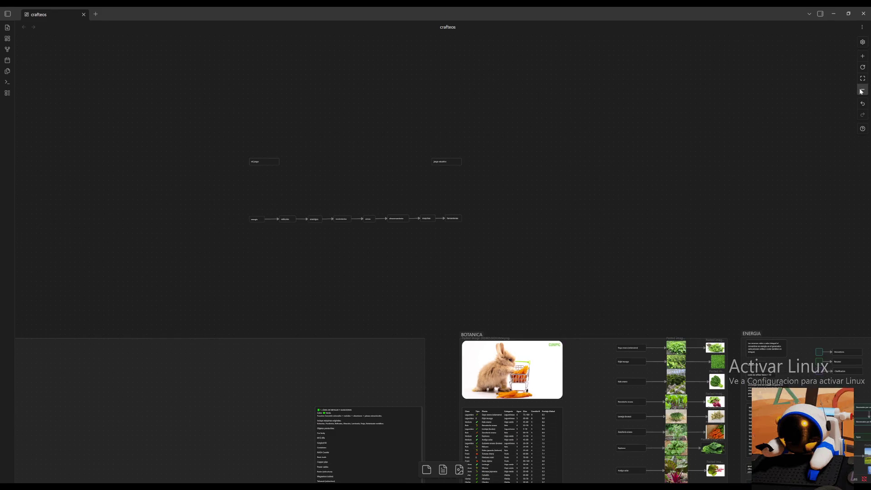
left_click(861, 90)
scroll(701, 216, "down", 3)
scroll(646, 292, "up", 1)
scroll(618, 259, "down", 2)
scroll(692, 111, "right", 1)
mouse_move(551, 333)
left_mouse_down()
mouse_move(692, 159)
mouse_move(693, 276)
left_mouse_up()
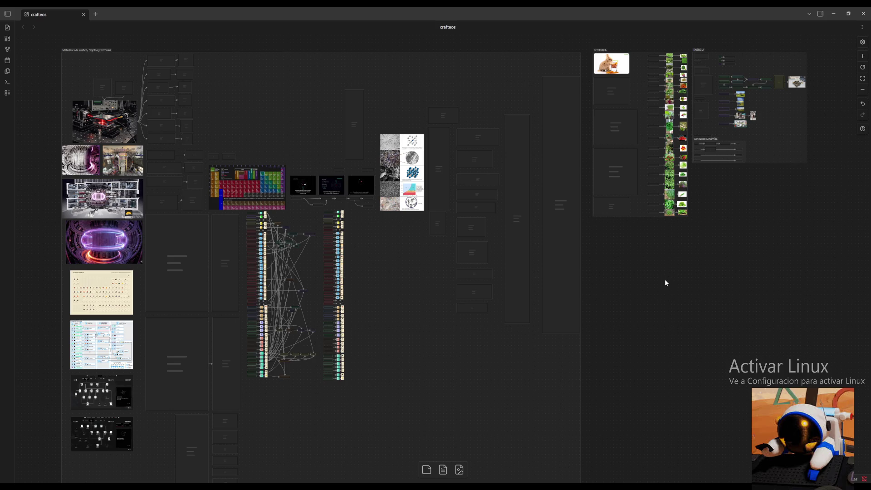
Adjust zoom and pan the canvas toward the BOTANICA and ENERGIA groups.
left_click(862, 56)
scroll(817, 223, "right", 5)
scroll(503, 298, "down", 10)
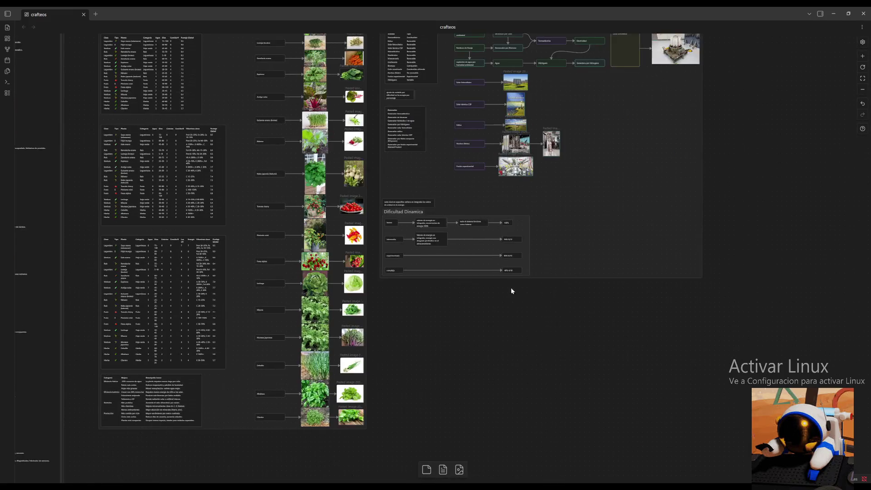
scroll(690, 249, "up", 3)
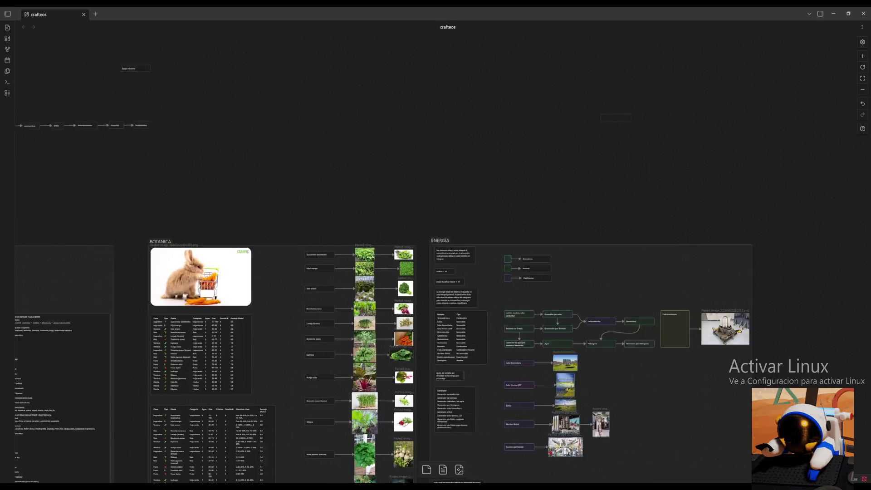
left_click_drag(675, 278, 508, 204)
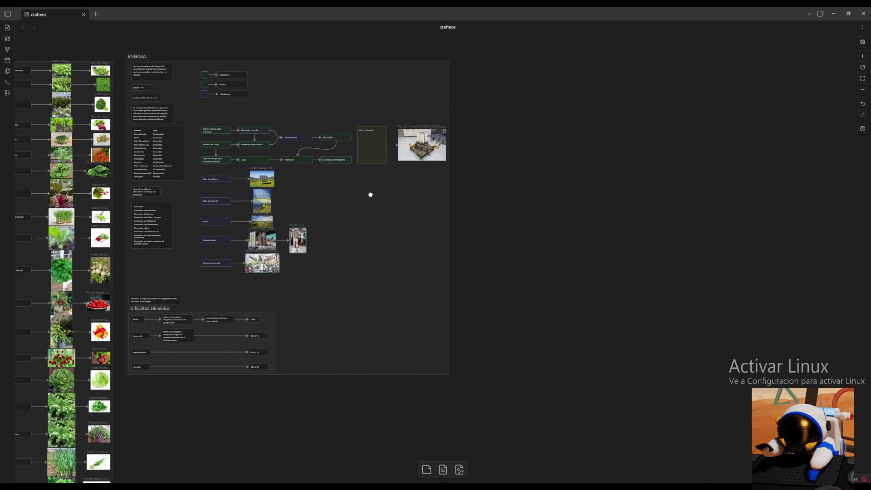
scroll(369, 192, "left", 7)
scroll(370, 192, "up", 2)
scroll(244, 80, "left", 4)
scroll(244, 80, "up", 1)
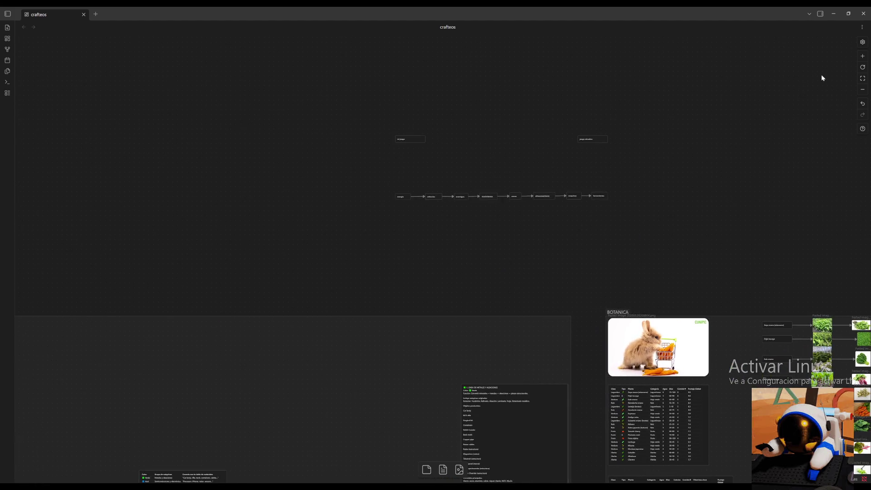
Delete the energia card via the trash icon and the maquinas card with Delete.
left_click(862, 55)
scroll(539, 156, "up", 2)
left_click(286, 198)
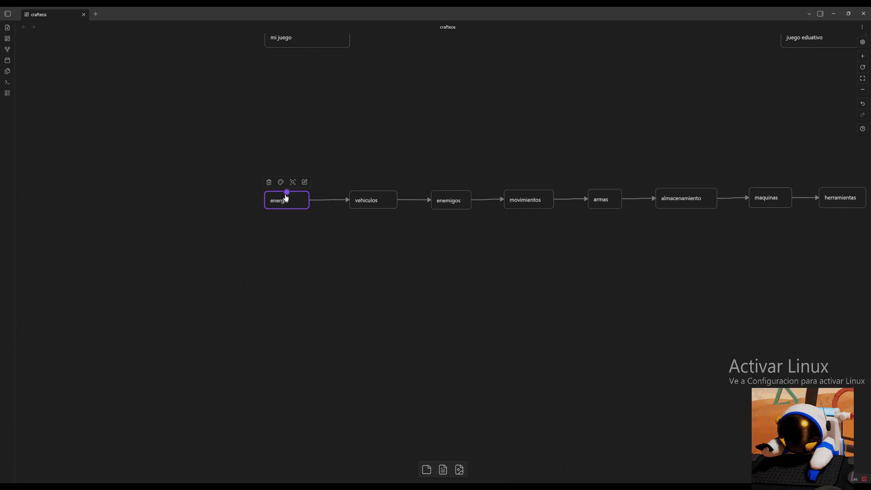
left_click(269, 182)
scroll(448, 144, "right", 3)
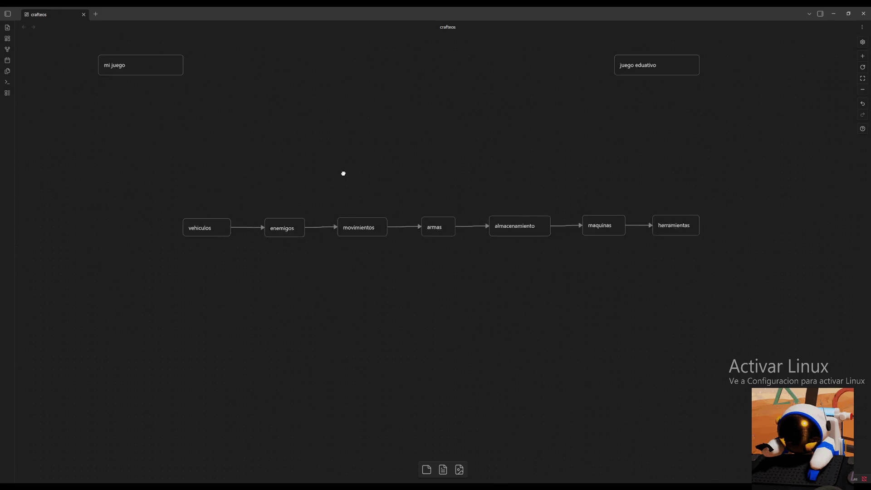
left_click_drag(309, 158, 344, 141)
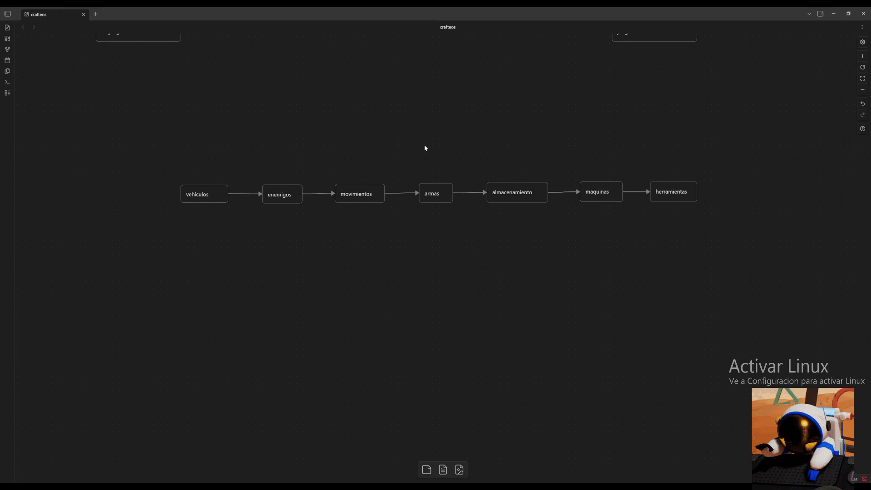
key("Delete")
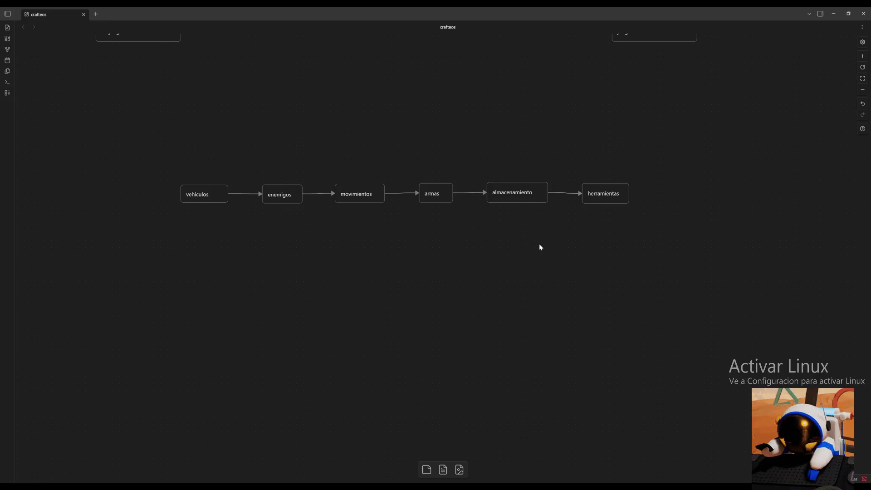
scroll(540, 283, "up", 2)
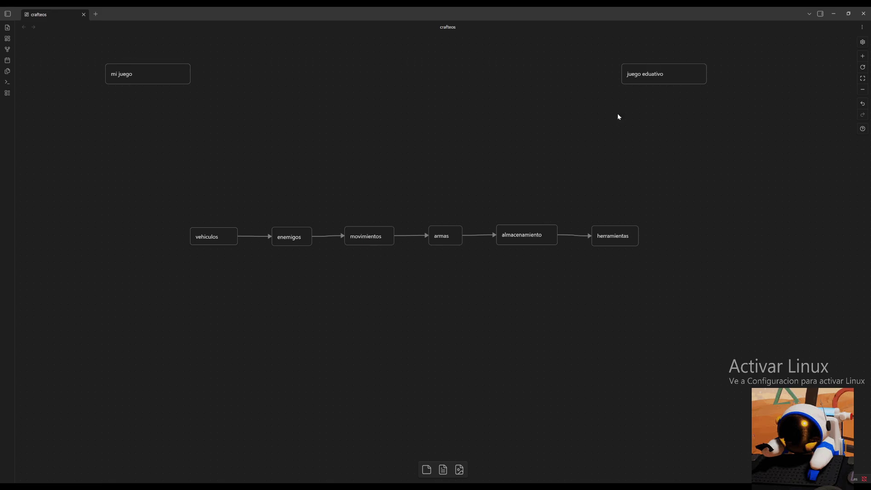
Link almacenamiento, movimientos and herramientas up to the juego eduativo card.
left_click_drag(527, 224, 681, 73)
left_click_drag(678, 107, 664, 86)
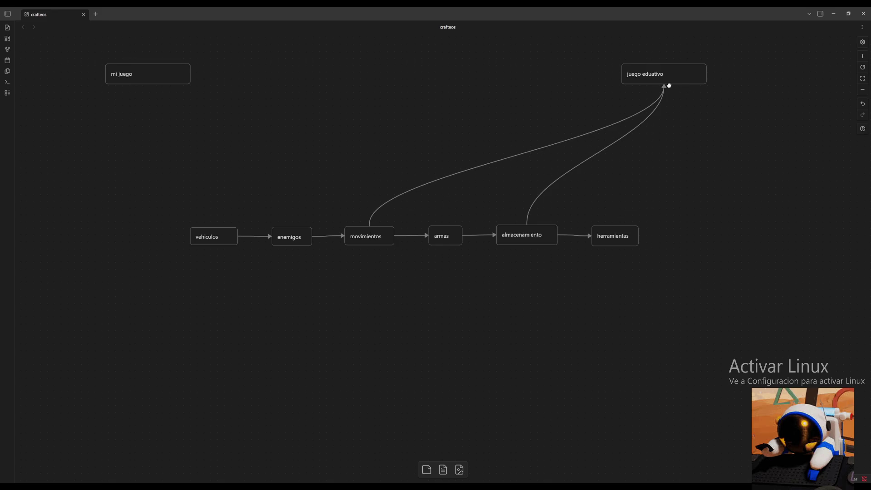
left_click_drag(616, 227, 664, 86)
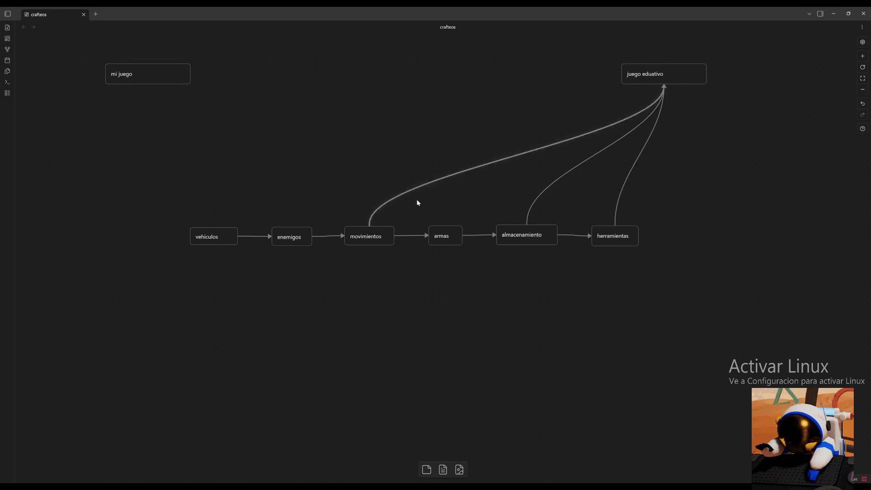
Link armas and enemigos to mi juego, and vehiculos to juego eduativo.
mouse_move(445, 226)
left_mouse_down()
mouse_move(143, 57)
mouse_move(148, 77)
left_mouse_up()
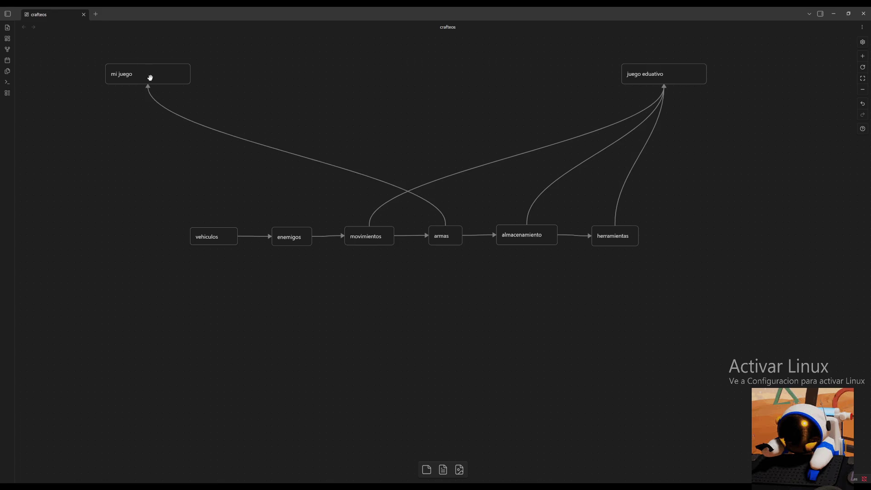
left_click_drag(290, 228, 148, 81)
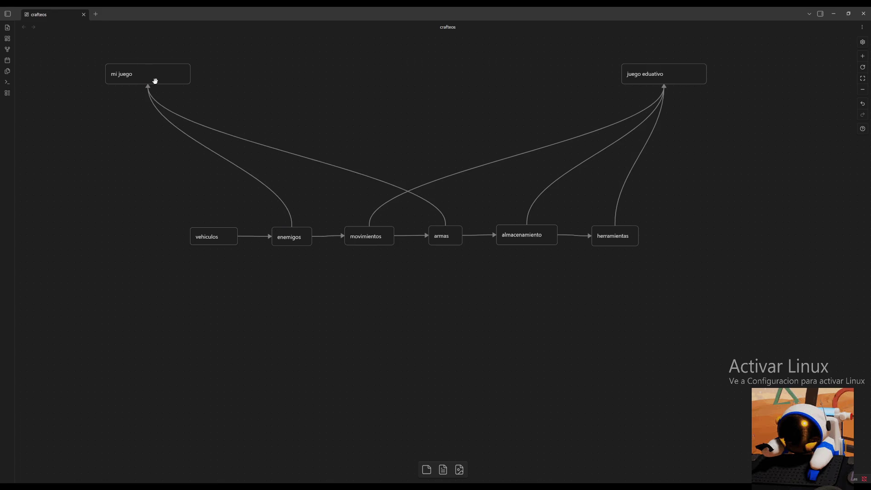
left_click_drag(214, 228, 664, 83)
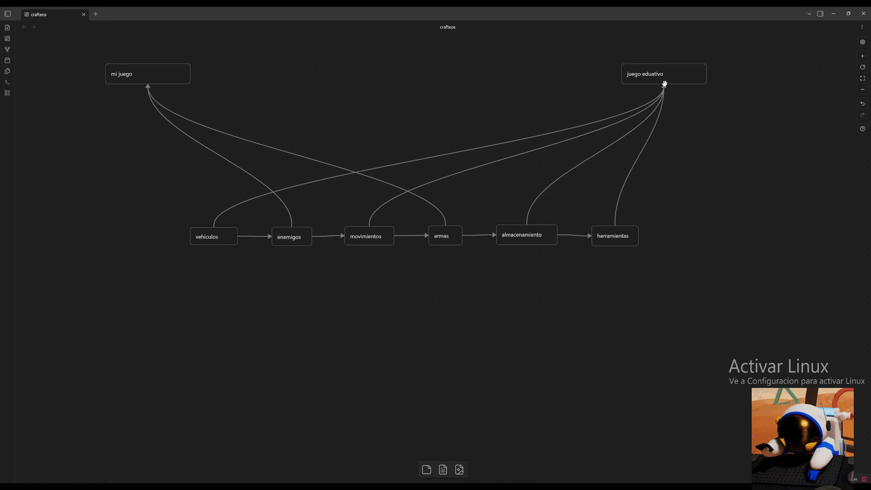
scroll(499, 313, "up", 2)
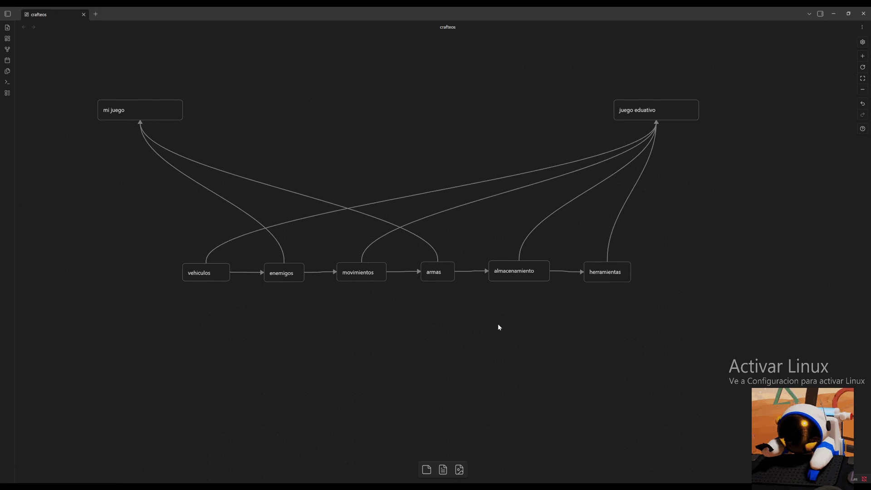
Colour the vehiculos and movimientos cards cyan from their palettes.
left_click(216, 272)
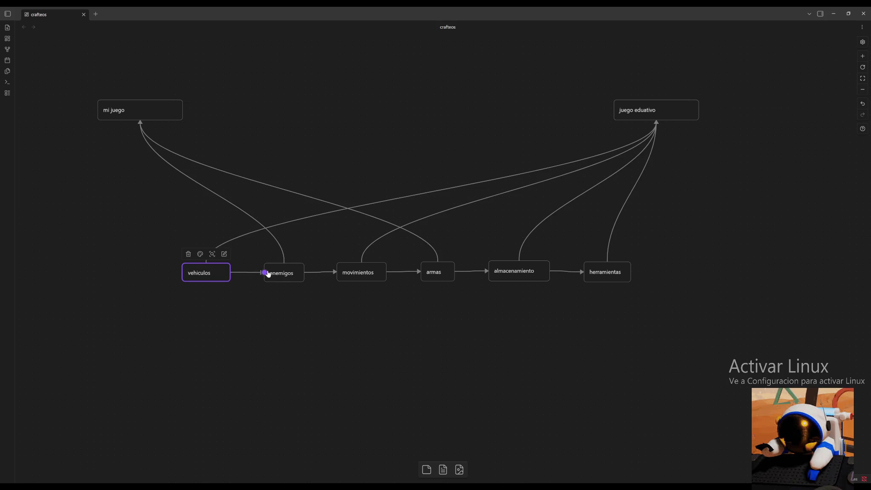
left_click(199, 254)
left_click(220, 270)
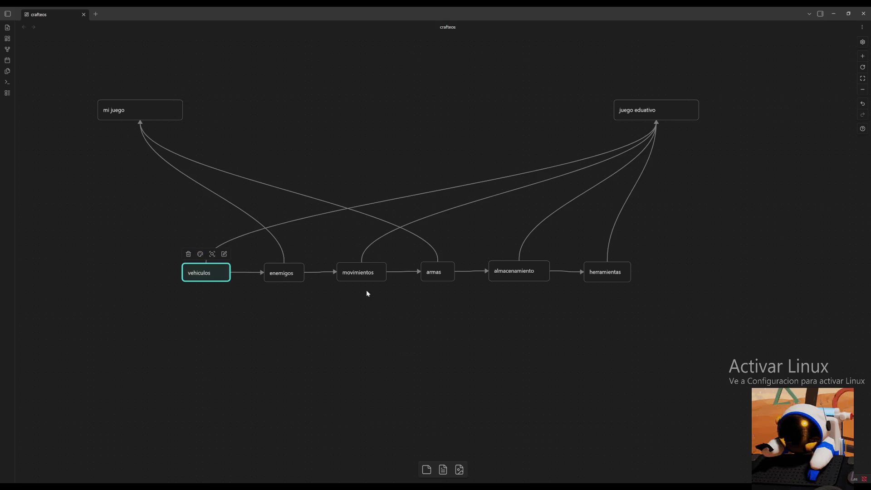
left_click(360, 272)
left_click(356, 253)
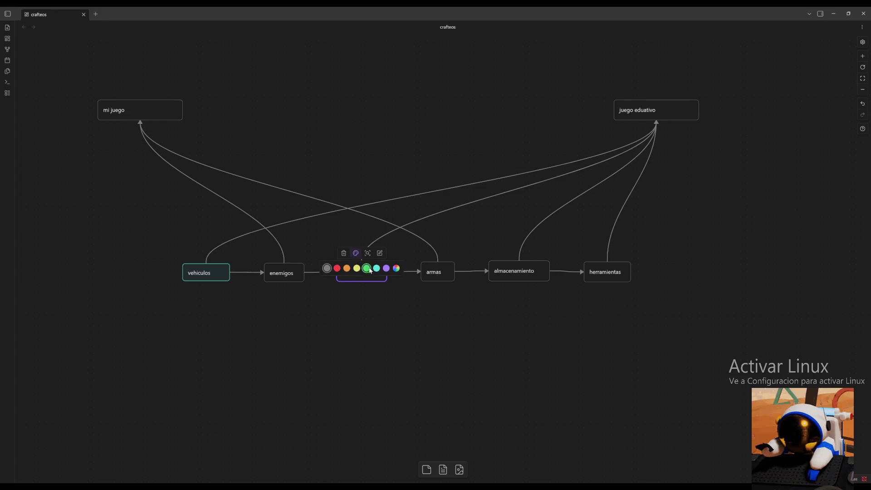
left_click(367, 269)
Colour the almacenamiento and herramientas cards cyan.
left_click(511, 272)
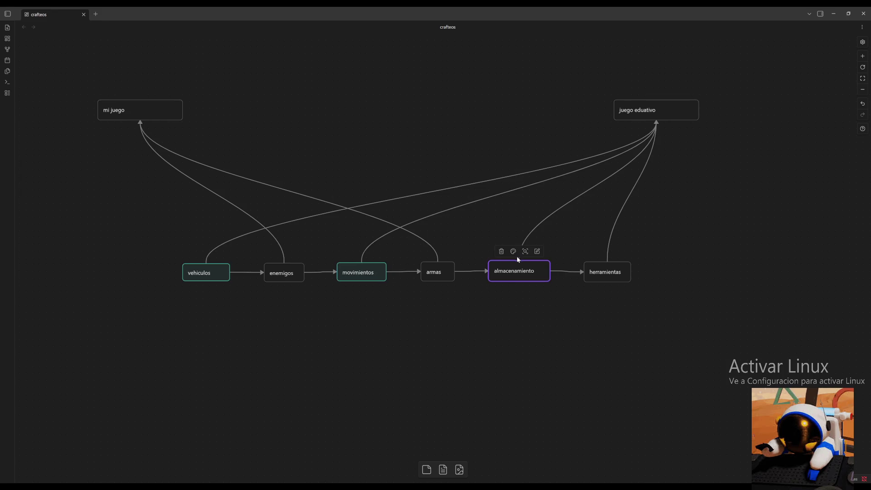
left_click(514, 252)
left_click(534, 266)
left_click(606, 272)
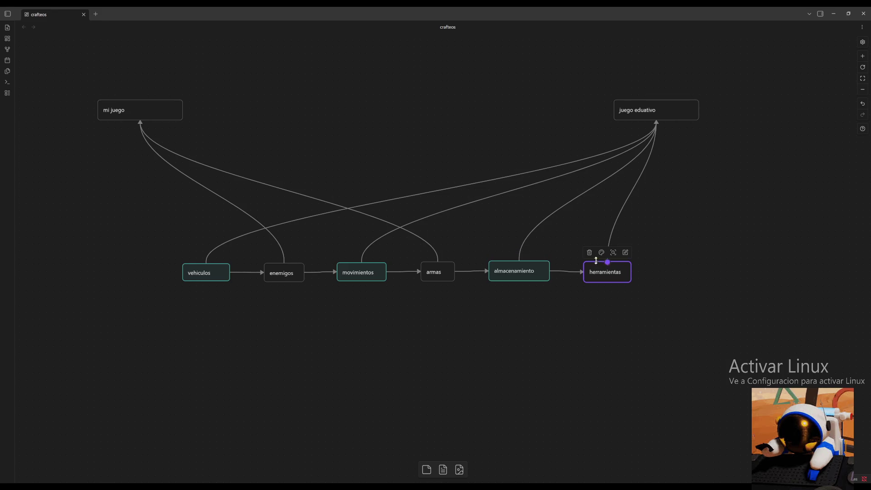
left_click(601, 252)
left_click(622, 267)
Colour the armas and enemigos cards red and nudge the mi juego card.
left_click(437, 273)
left_click(435, 254)
left_click(413, 269)
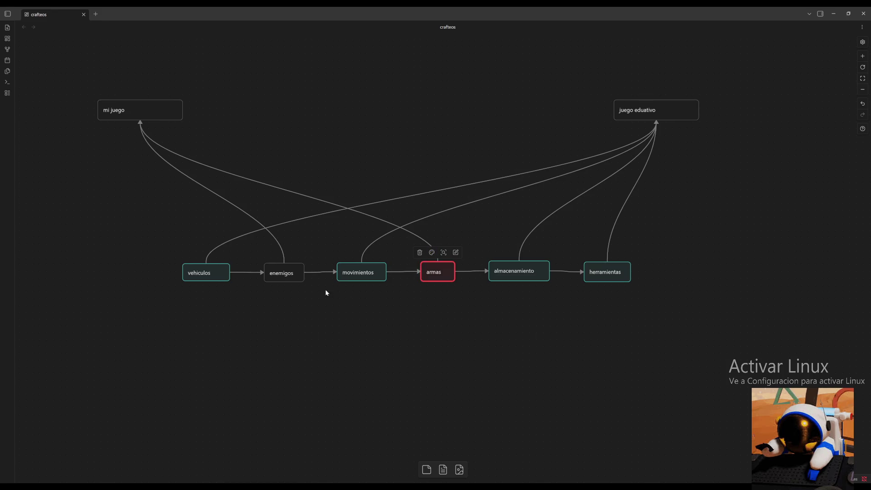
left_click(283, 272)
left_click(278, 253)
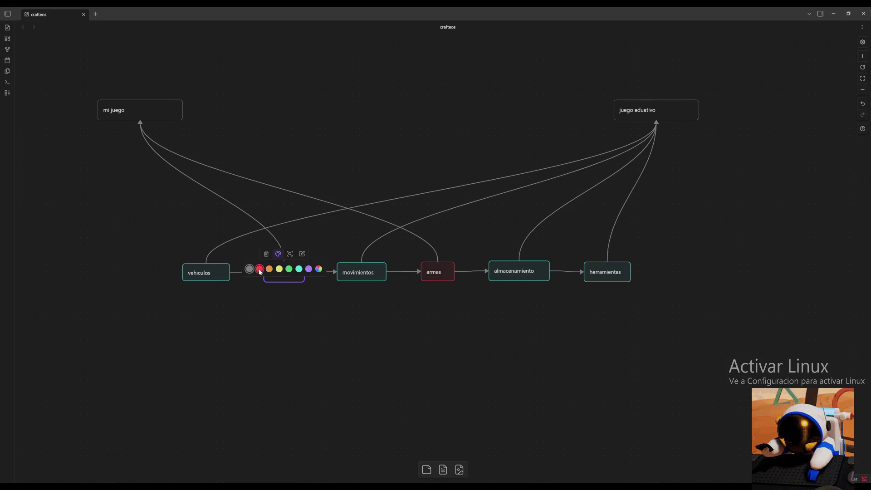
left_click(256, 271)
left_click(430, 325)
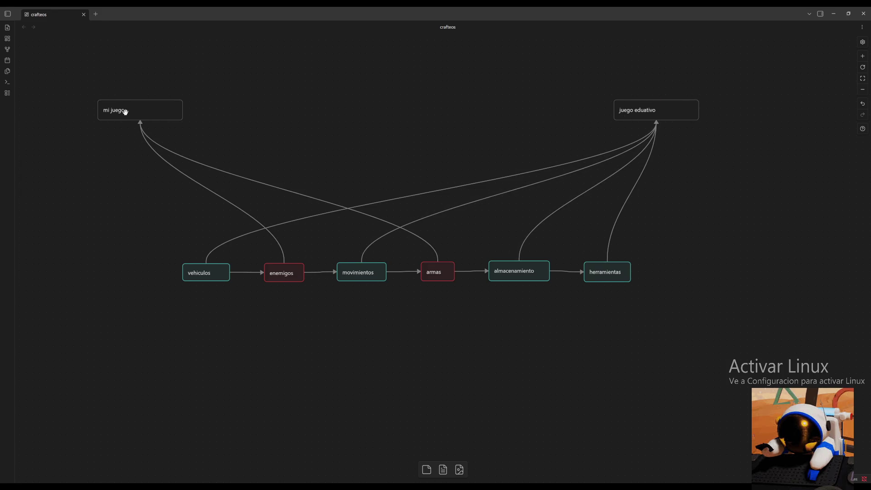
left_click_drag(152, 112, 143, 115)
left_click(330, 304)
Connect vehiculos to mi juego and remove its old link to juego eduativo.
left_click_drag(206, 264, 140, 123)
right_click(517, 174)
left_click(535, 202)
Turn the vehiculos card red.
left_click(207, 276)
left_click(200, 254)
left_click(179, 270)
left_click(328, 342)
left_click_drag(489, 344, 424, 317)
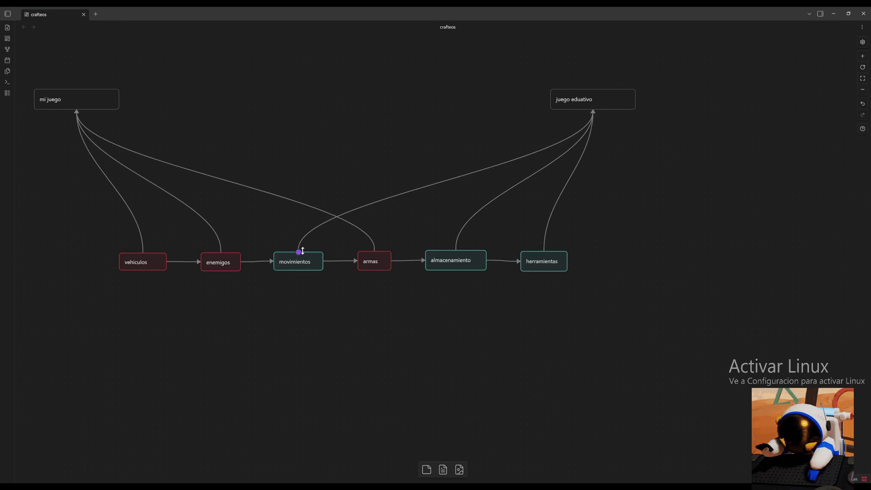
Make the movimientos card yellow and link it to mi juego.
left_click(300, 255)
left_click(291, 242)
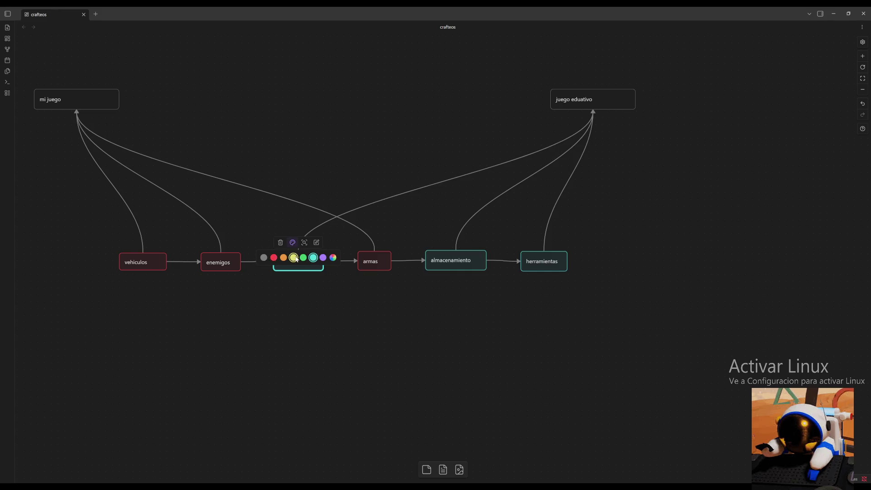
left_click(293, 257)
left_click_drag(284, 237, 78, 105)
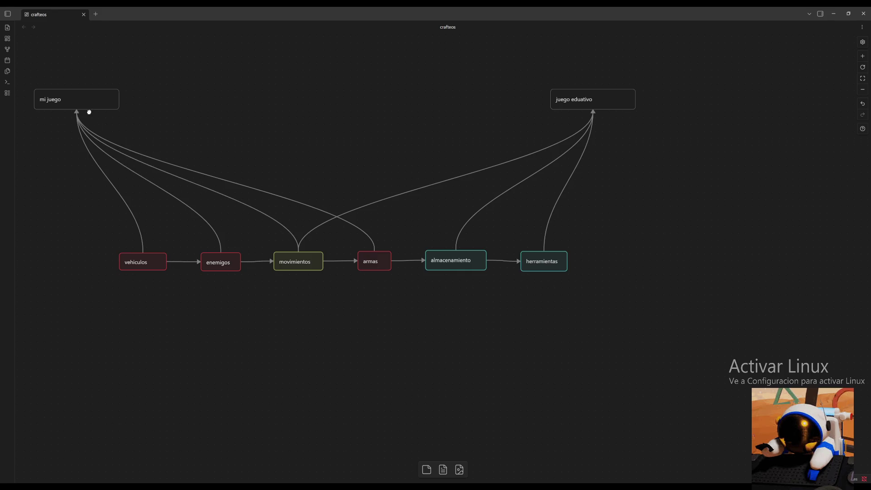
left_click_drag(424, 326, 459, 374)
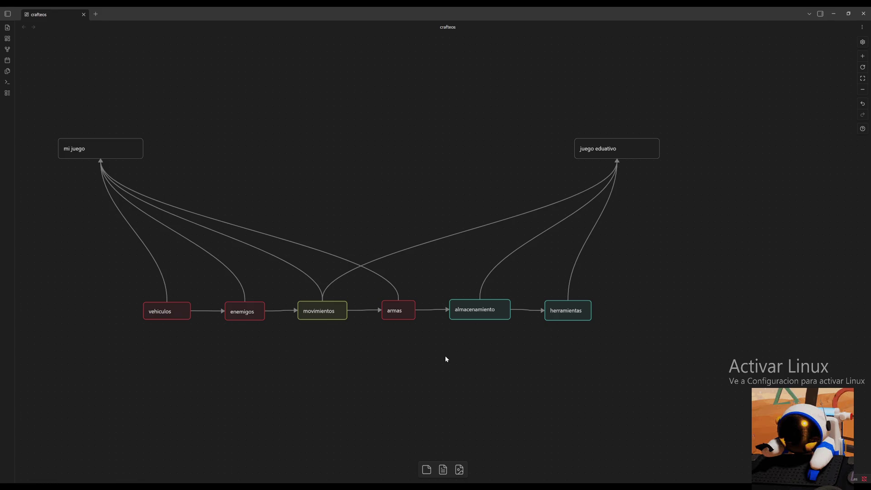
Arrange the six selected topic cards into one row with 'Ordenar en una fila'.
left_click_drag(615, 298, 126, 341)
left_click(391, 290)
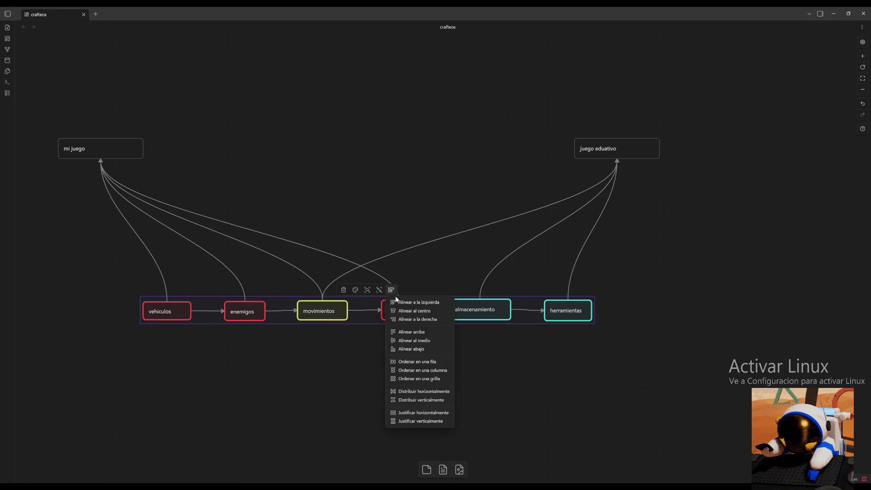
left_click(421, 361)
left_click(479, 346)
Move the row right and drag juego eduativo and mi juego inward above it.
left_click_drag(511, 296, 48, 342)
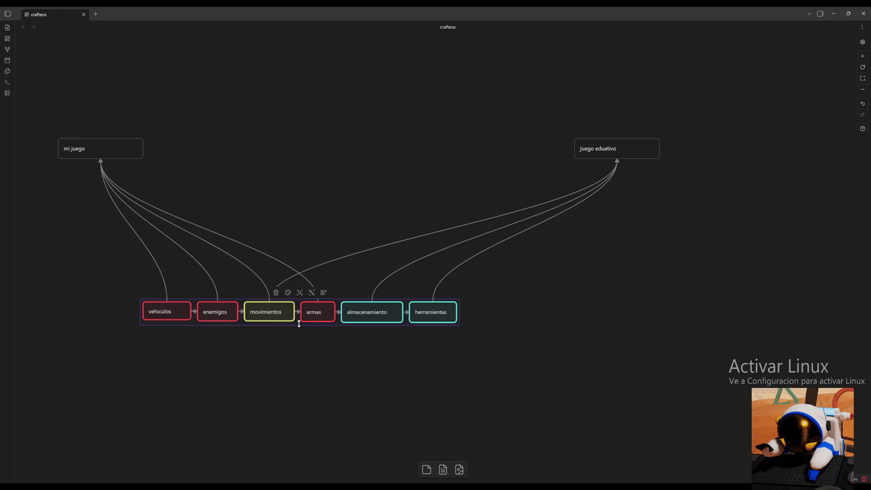
left_click_drag(299, 324, 368, 320)
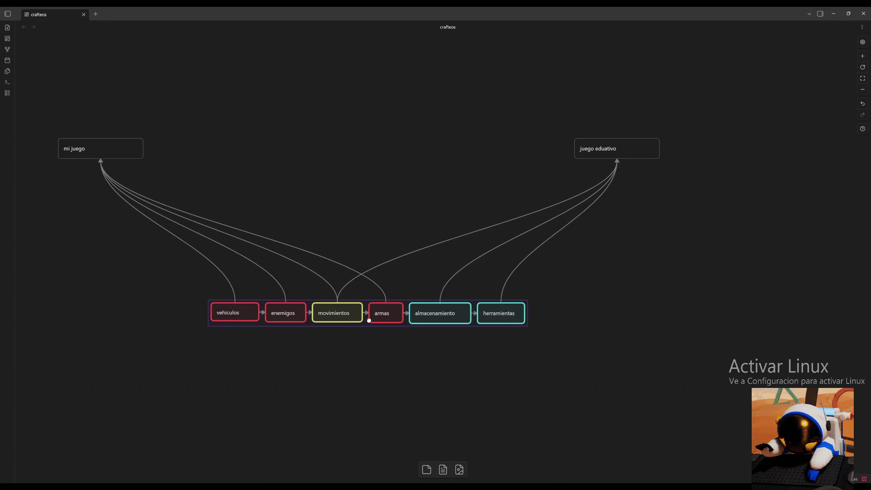
left_click(415, 367)
left_click_drag(636, 145, 585, 145)
mouse_move(107, 144)
left_mouse_down()
mouse_move(178, 151)
mouse_move(171, 156)
left_mouse_up()
Narrow the mi juego and juego eduativo cards to fit their labels.
left_click(495, 192)
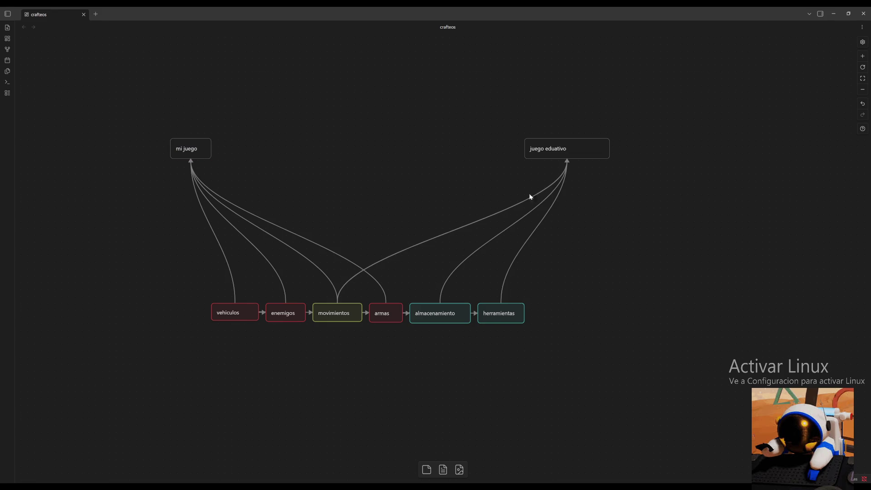
left_click_drag(609, 156, 578, 156)
left_click(599, 196)
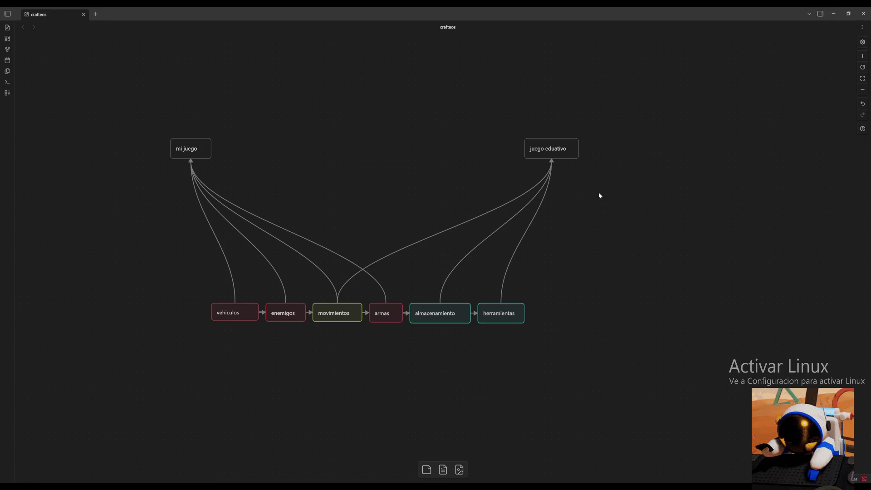
Discard an accidental empty card and drag a link out from herramientas.
double_click(619, 214)
left_click(604, 201)
left_click_drag(524, 313, 556, 313)
Add a 'voxel 2' card at the link's end, colour it teal and narrow it.
left_click(572, 320)
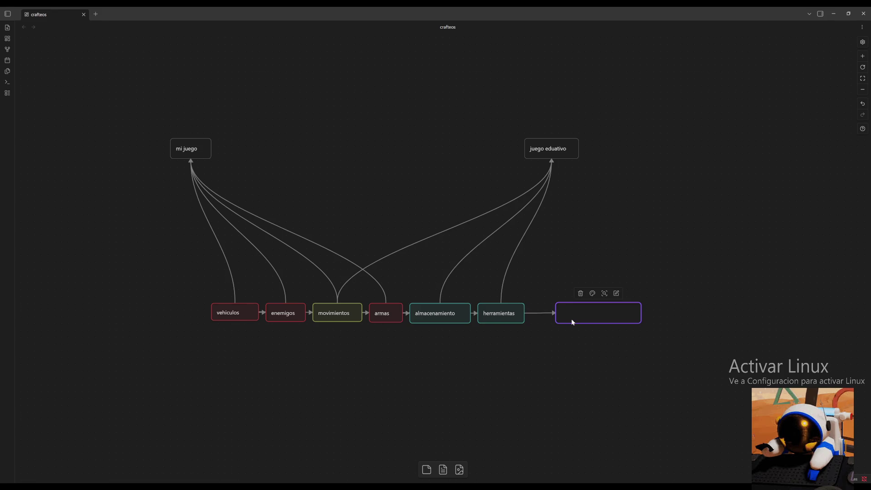
type("voxel 2")
left_click(603, 349)
left_click(623, 314)
left_click(589, 295)
left_click(614, 310)
mouse_move(639, 318)
left_mouse_down()
mouse_move(572, 313)
mouse_move(552, 158)
left_mouse_up()
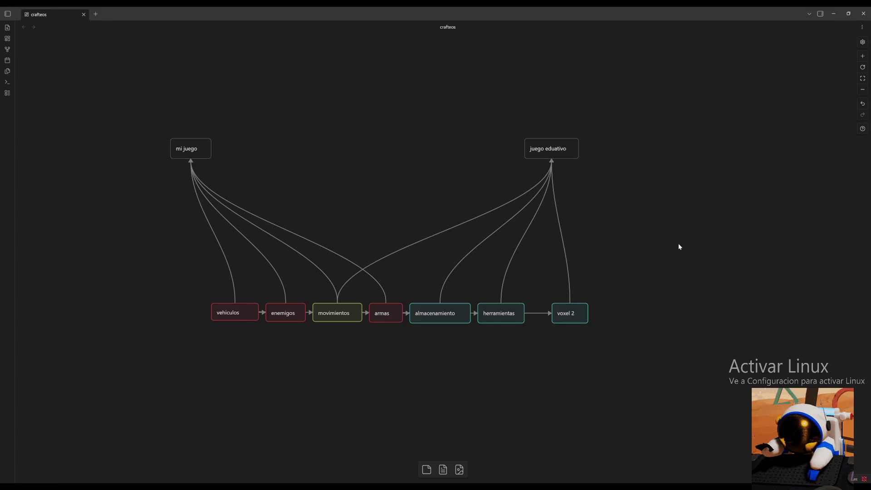
Recolour voxel 2 yellow and connect it to the mi juego card.
left_click(578, 312)
left_click(564, 294)
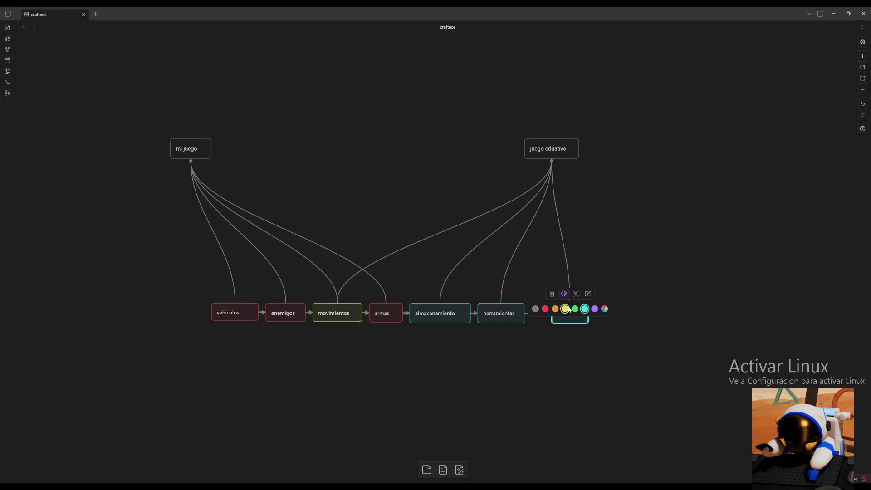
left_click(564, 308)
left_click(728, 272)
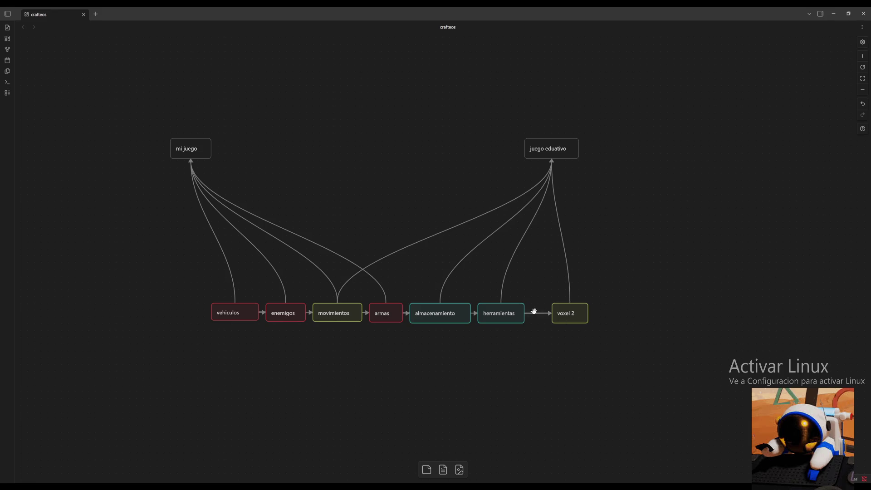
left_click_drag(570, 303, 194, 150)
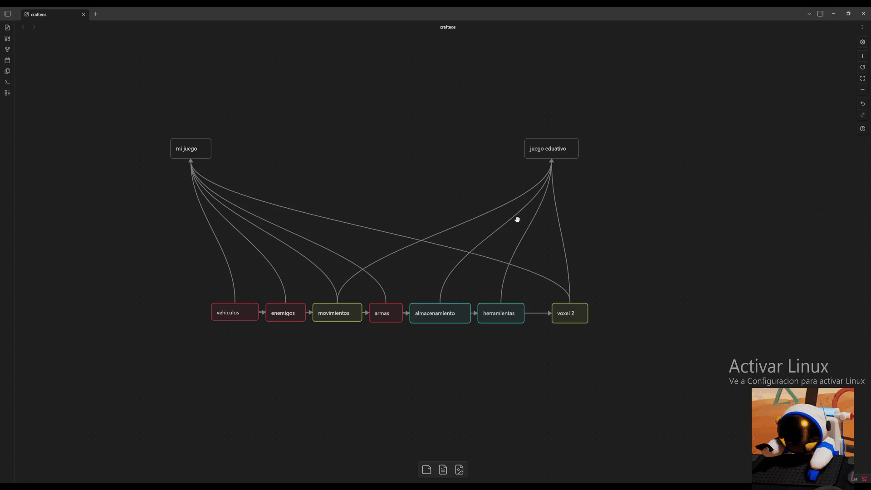
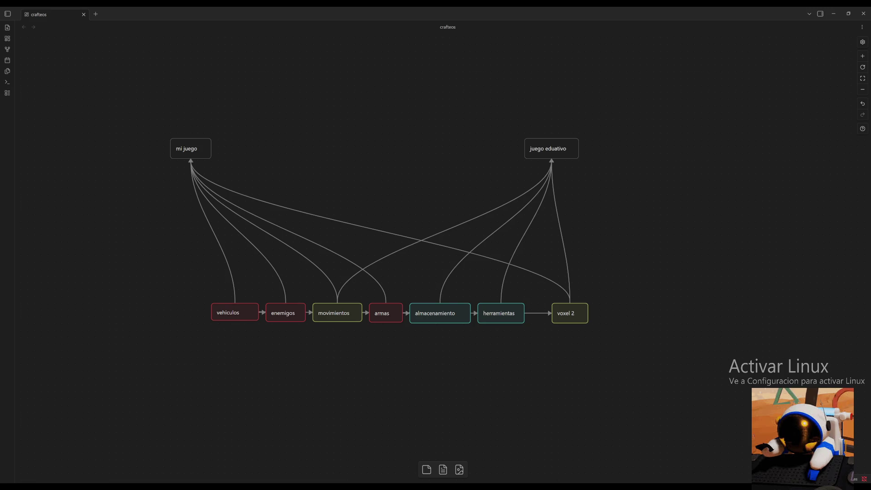
scroll(606, 382, "down", 10)
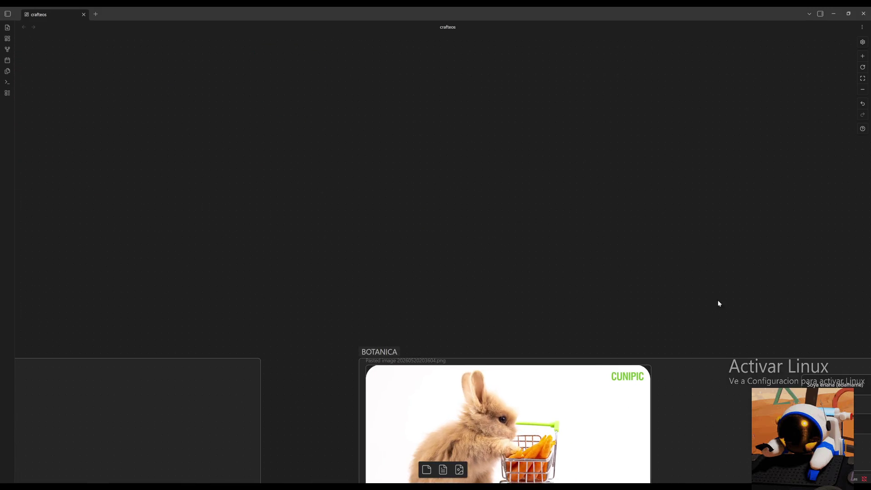
Pan and zoom the canvas so the BOTANICA and ENERGIA sections sit side by side in view.
left_click_drag(706, 306, 415, 28)
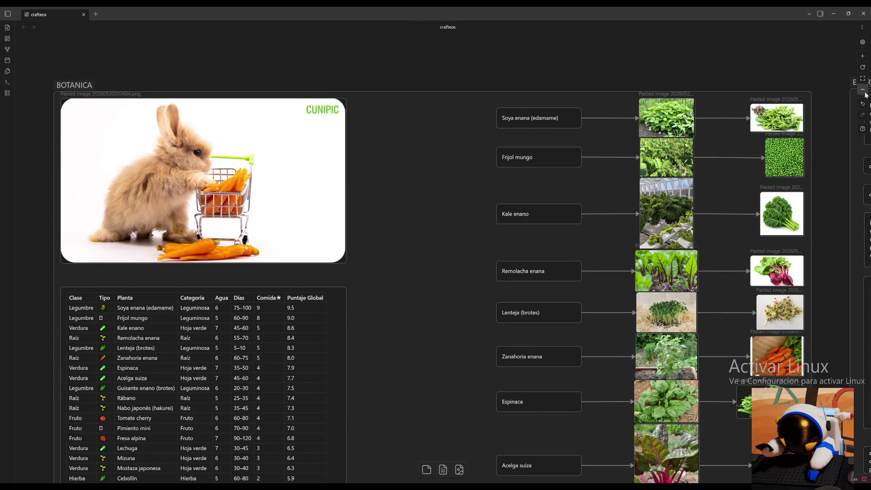
left_click(863, 91)
left_click_drag(705, 107, 606, 7)
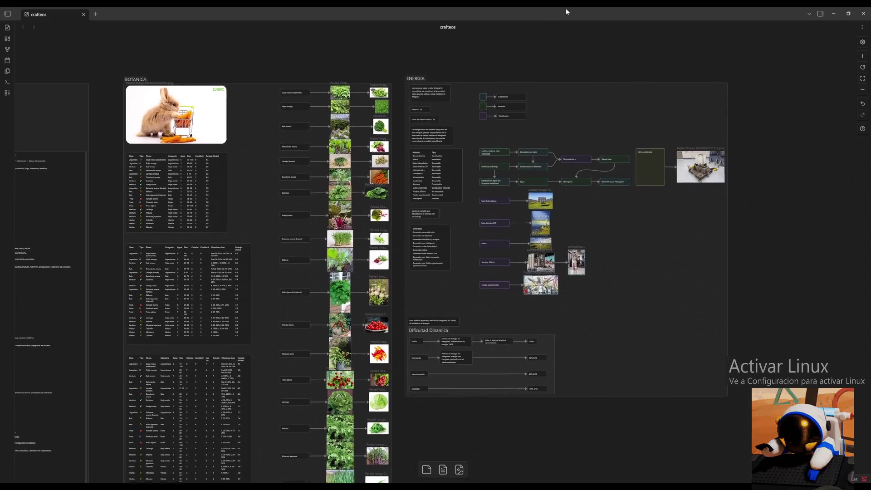
left_click(862, 91)
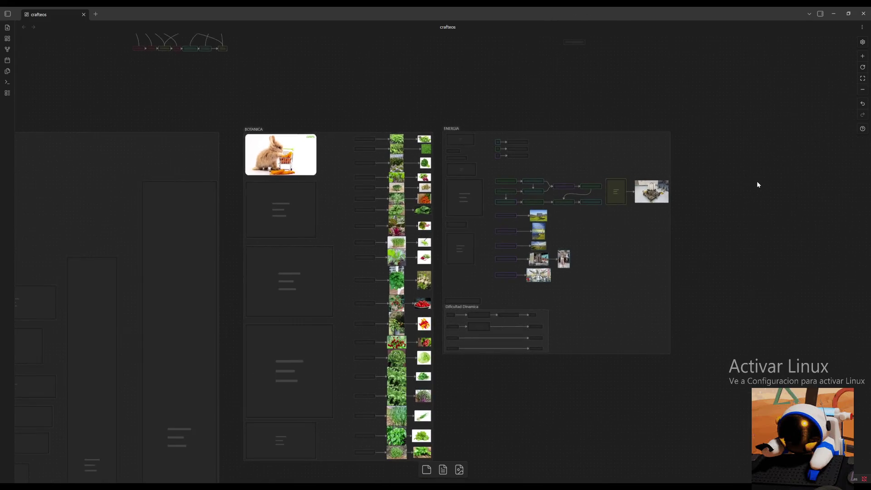
left_click(862, 59)
left_click_drag(772, 297, 741, 306)
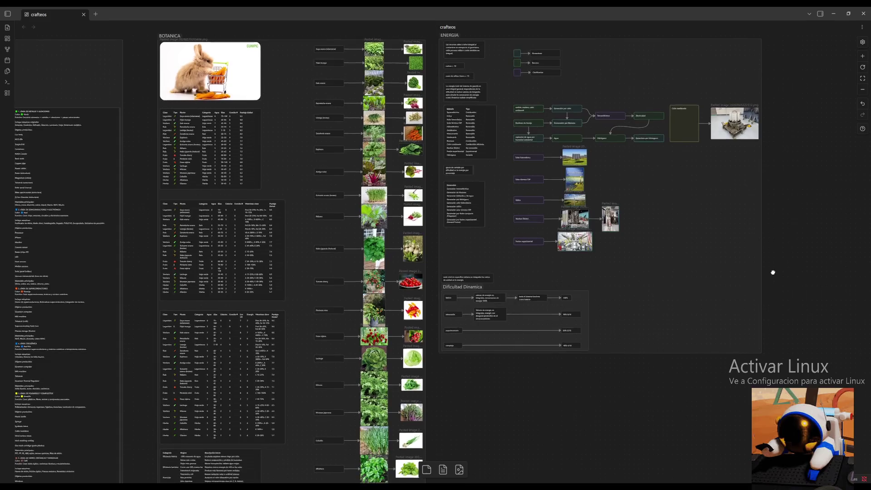
scroll(742, 307, "left", 3)
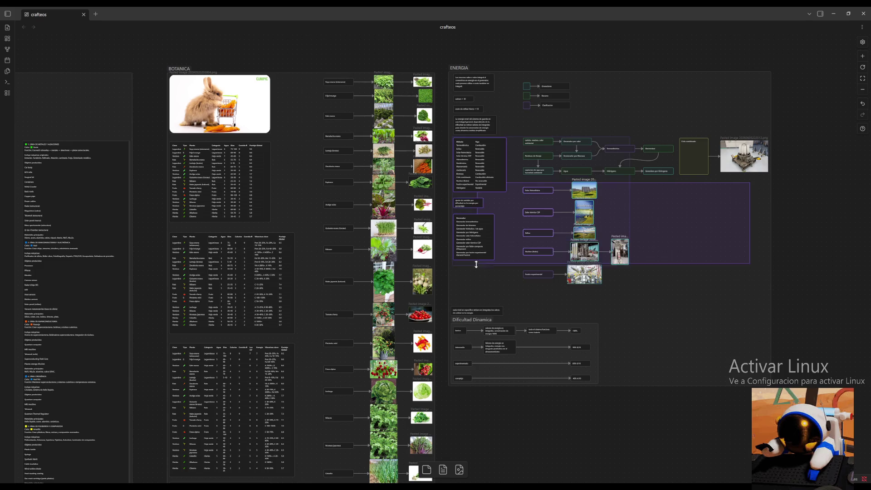
Drag-select the group of nodes inside the ENERGIA section.
left_click_drag(748, 182, 519, 295)
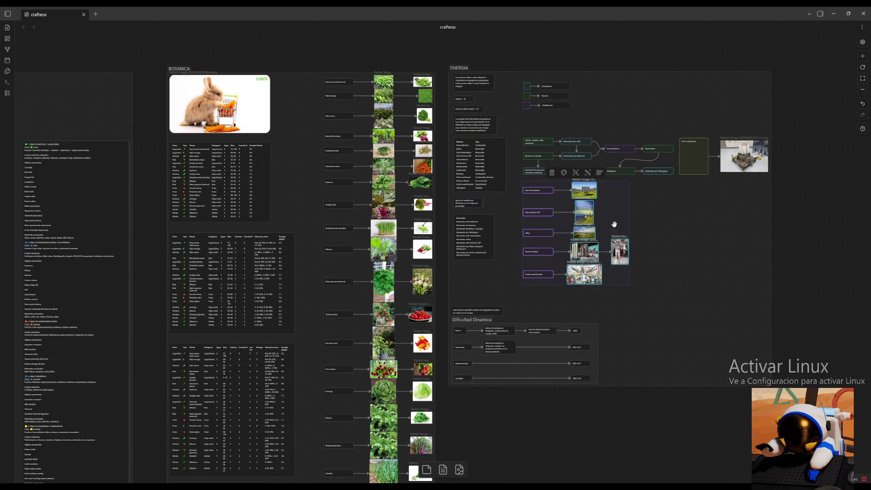
Deselect the grouped ENERGIA nodes by clicking empty canvas space.
left_click(571, 295)
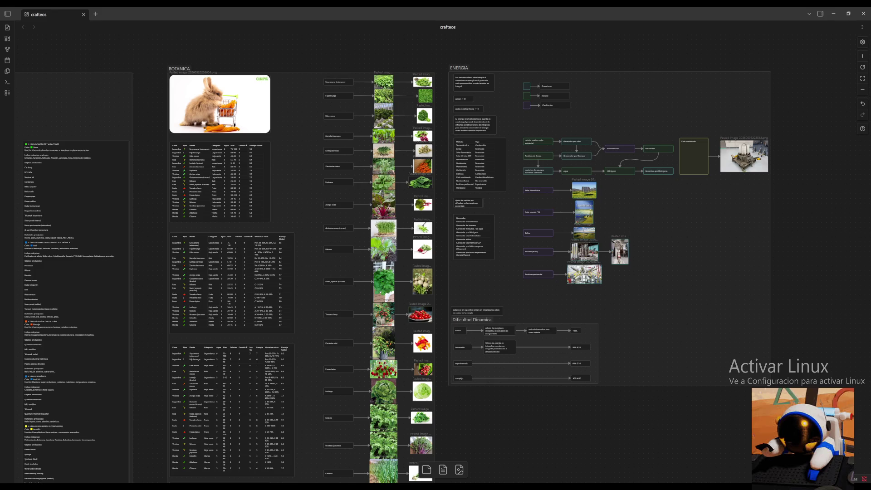
scroll(633, 347, "up", 2)
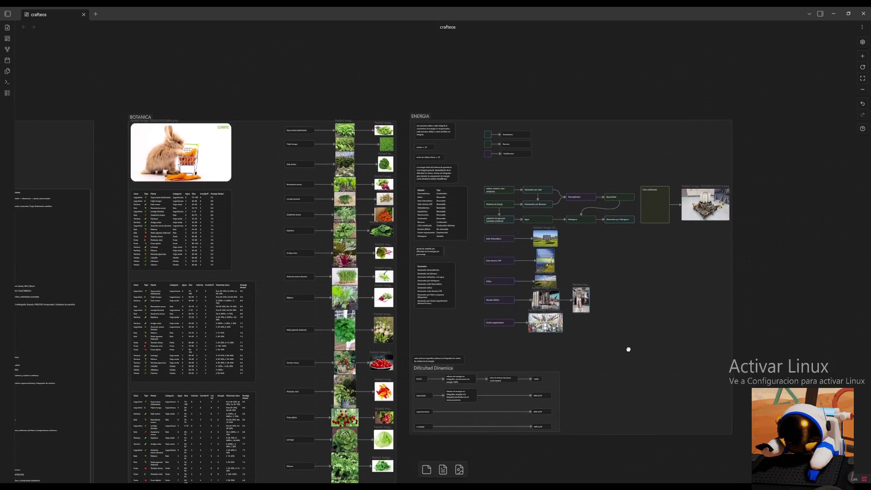
Zoom in three levels and centre the vehiculos / voxel 2 / mi juego node graph.
left_click(863, 56)
left_click(863, 57)
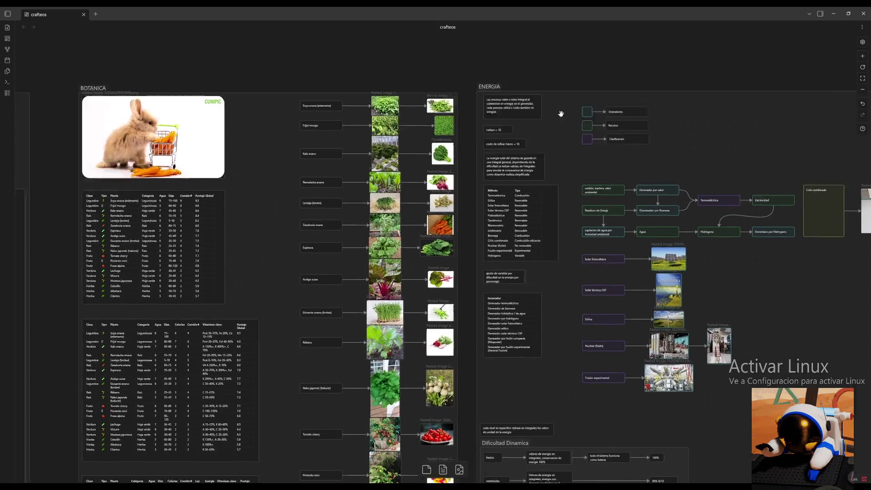
scroll(269, 292, "up", 5)
left_click(863, 56)
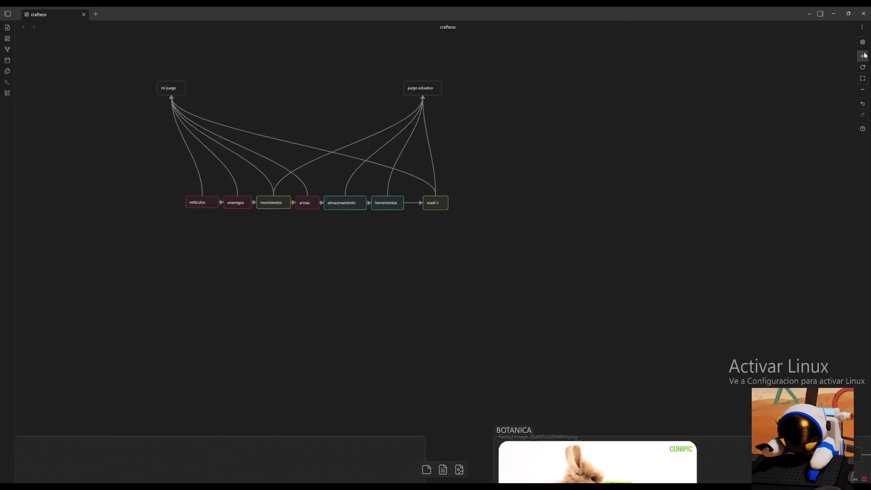
left_click_drag(463, 158, 613, 343)
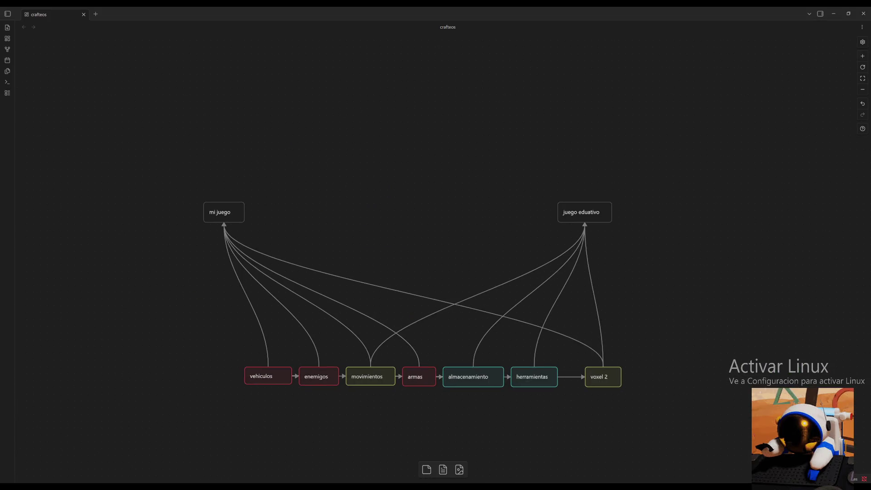